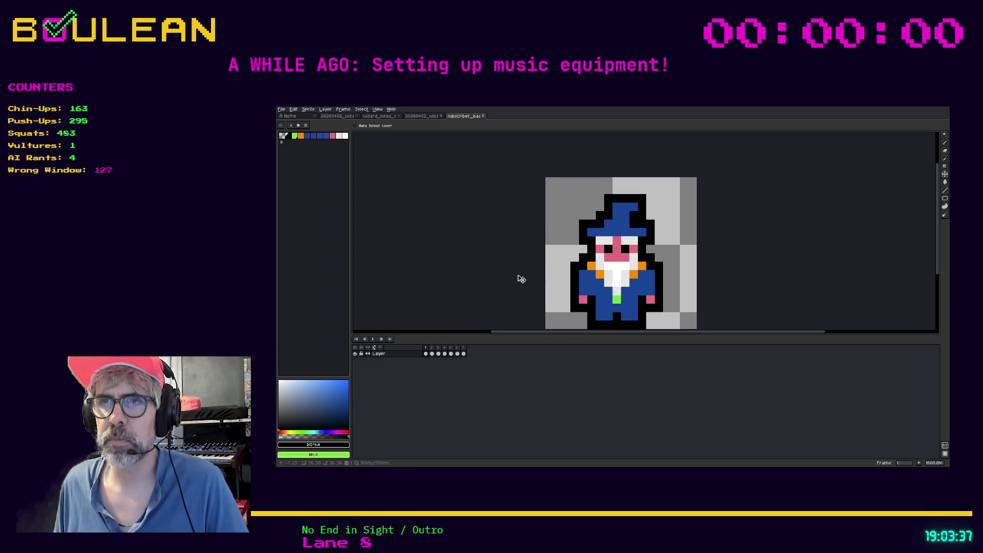
# - Paste the wizard head into frame 1 of Layer 2 in the new badge and position it
pyautogui.click(418, 115)
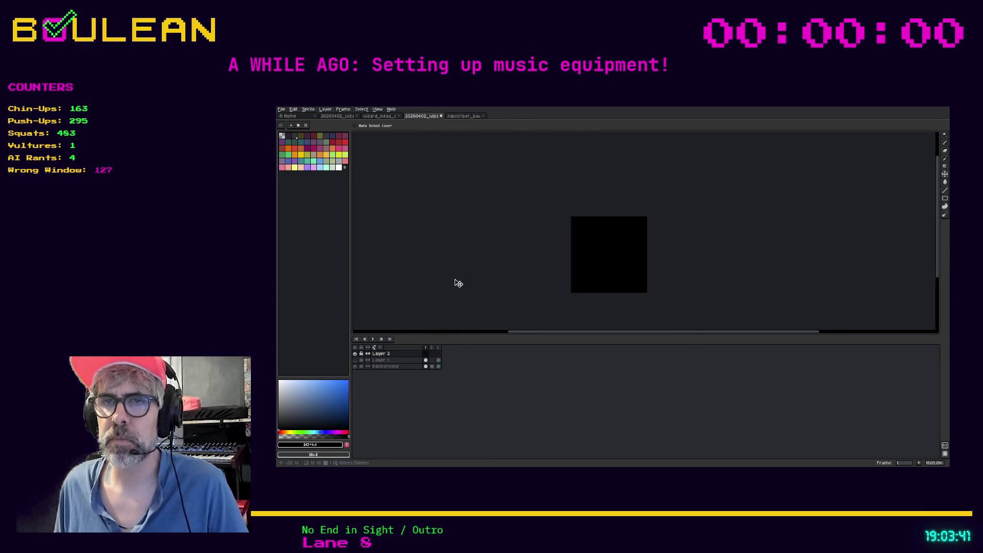
pyautogui.hotkey('ctrl', 'v')
pyautogui.moveTo(597, 270); pyautogui.dragTo(570, 231)
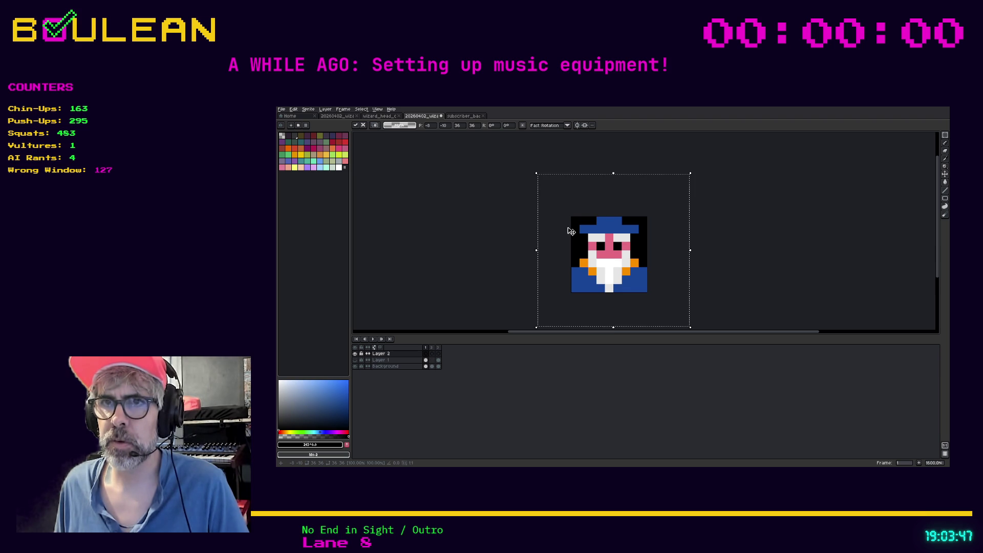
pyautogui.click(356, 354)
pyautogui.click(356, 354)
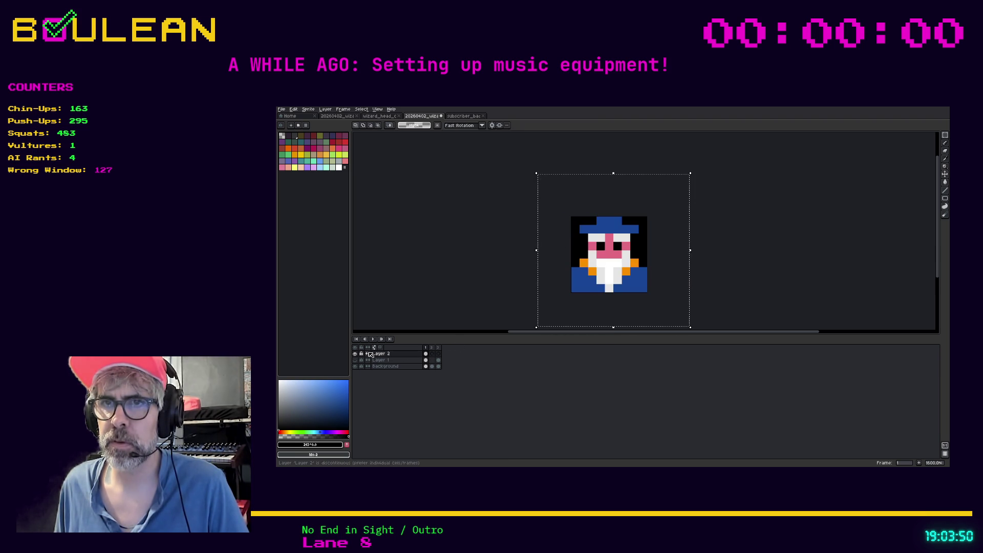
# - Copy the white-beard wizard from frame 7 of the subscriber badge for use on frame 3
pyautogui.click(438, 353)
pyautogui.click(466, 116)
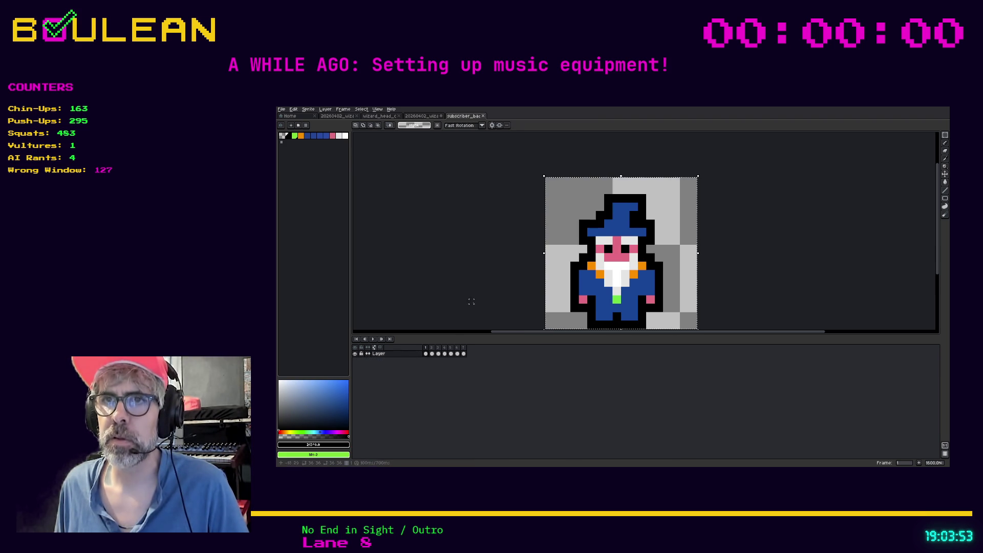
pyautogui.click(464, 353)
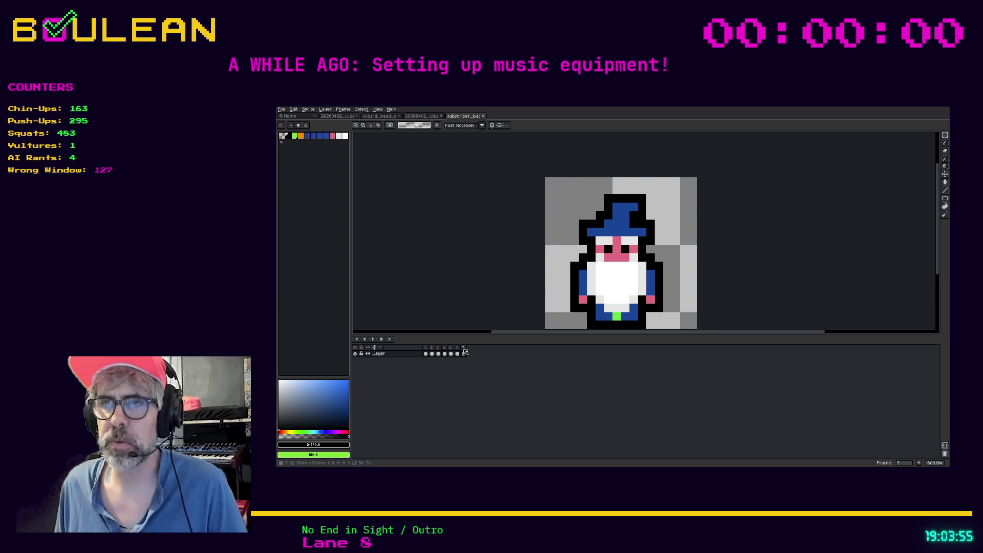
pyautogui.hotkey('ctrl', 'd')
pyautogui.click(423, 117)
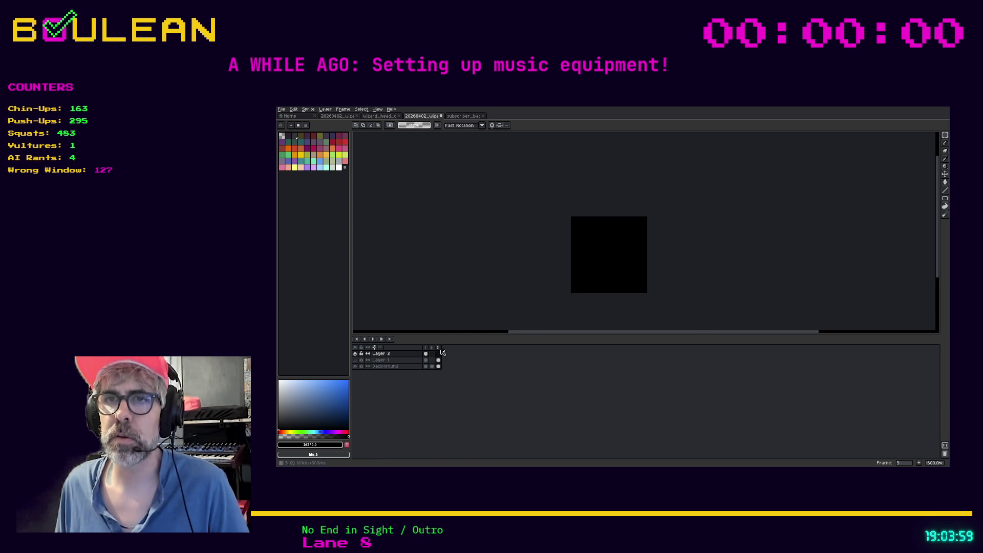
# - Paste the white-beard wizard onto frame 3 and nudge it up one pixel to match frame 1
pyautogui.hotkey('ctrl', 'v')
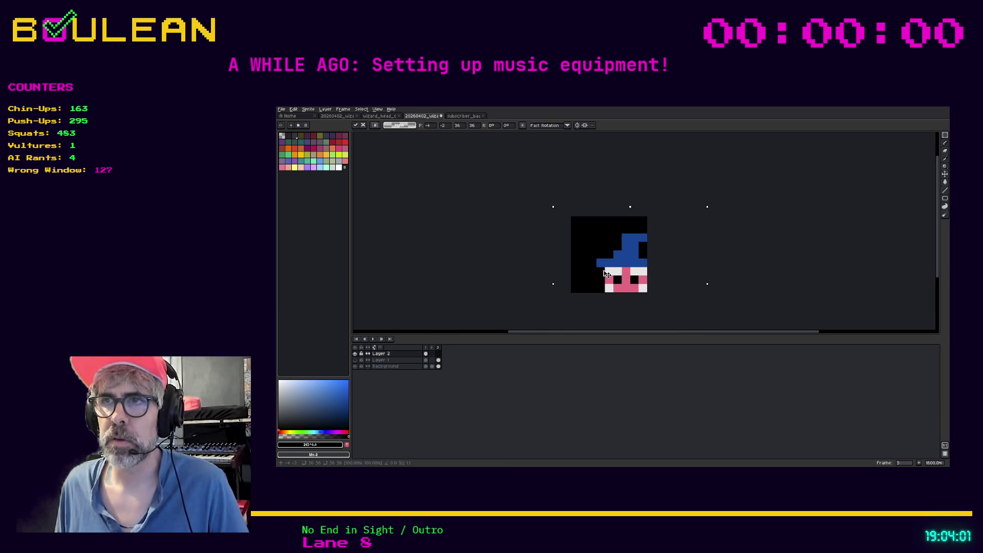
pyautogui.moveTo(589, 245); pyautogui.dragTo(590, 240)
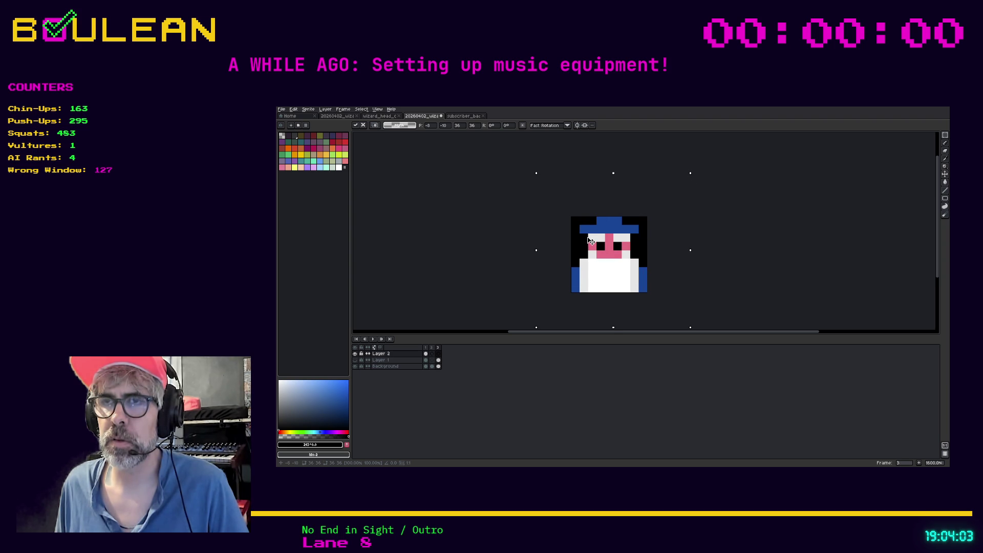
pyautogui.click(505, 272)
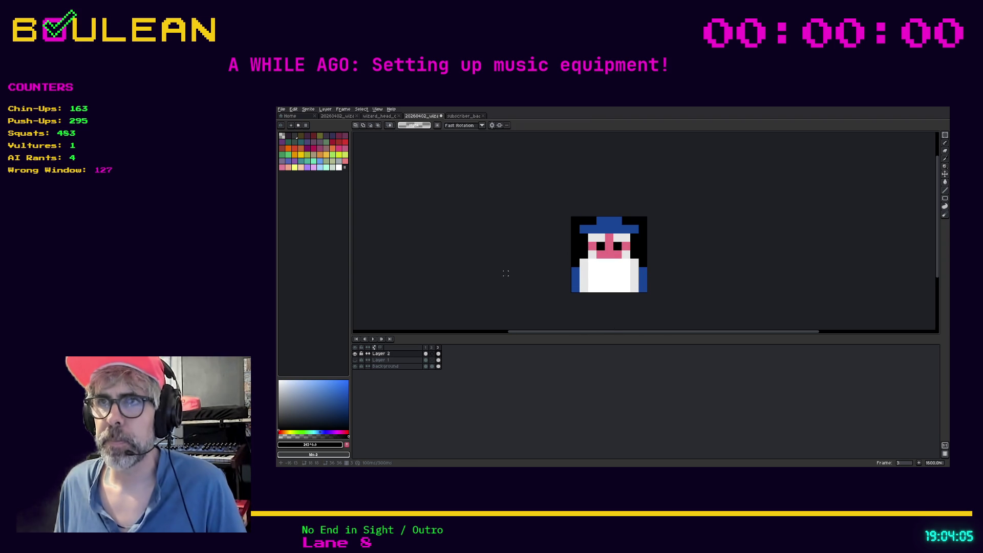
pyautogui.click(425, 347)
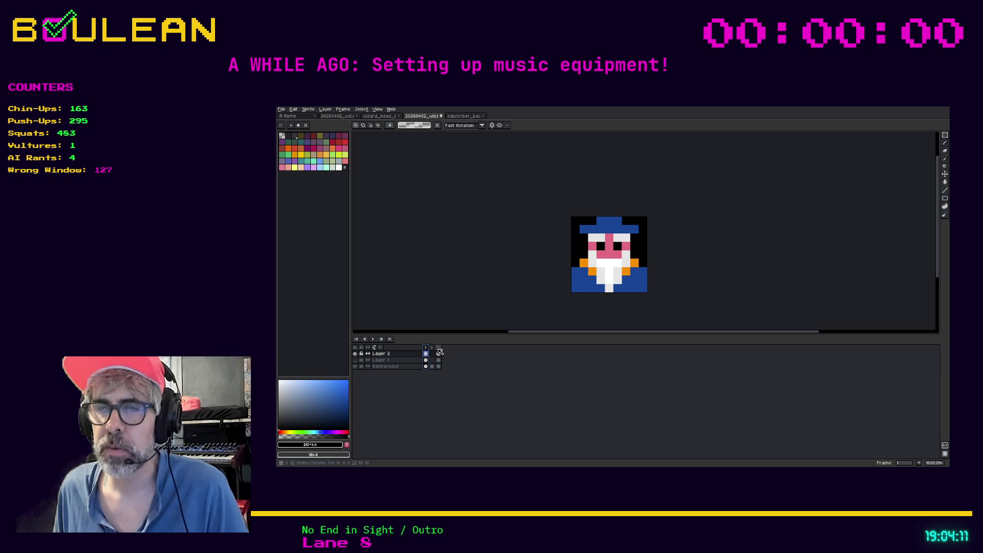
# - Duplicate Layer 2 and erase the left shoulder and lower-left robe pixels in the copy's frame 1
pyautogui.rightClick(386, 354)
pyautogui.click(396, 386)
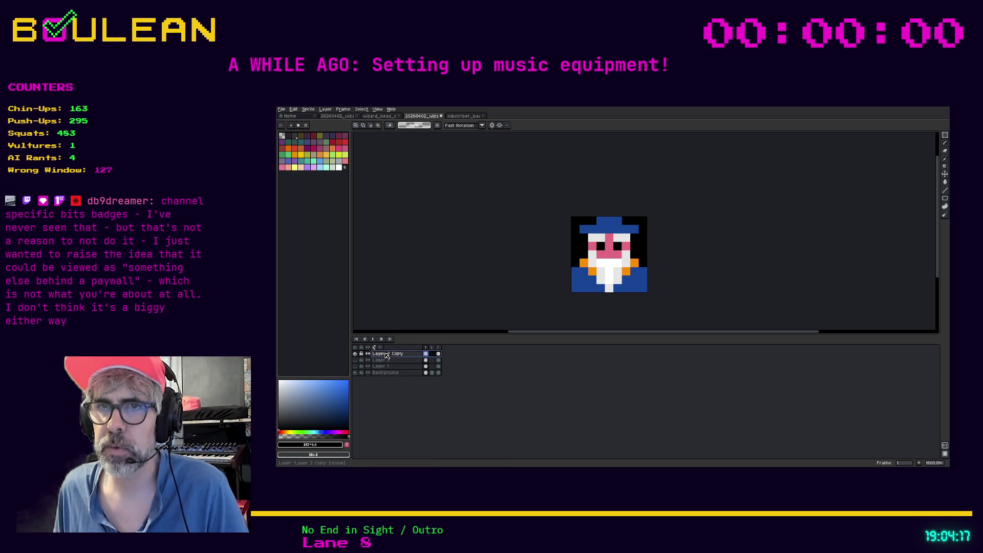
pyautogui.press('e')
pyautogui.click(579, 272)
pyautogui.click(583, 263)
pyautogui.moveTo(583, 272)
pyautogui.mouseDown()
pyautogui.moveTo(592, 269)
pyautogui.moveTo(591, 288)
pyautogui.moveTo(581, 286)
pyautogui.moveTo(584, 272)
pyautogui.moveTo(572, 276)
pyautogui.mouseUp()
pyautogui.click(573, 269)
pyautogui.click(586, 269)
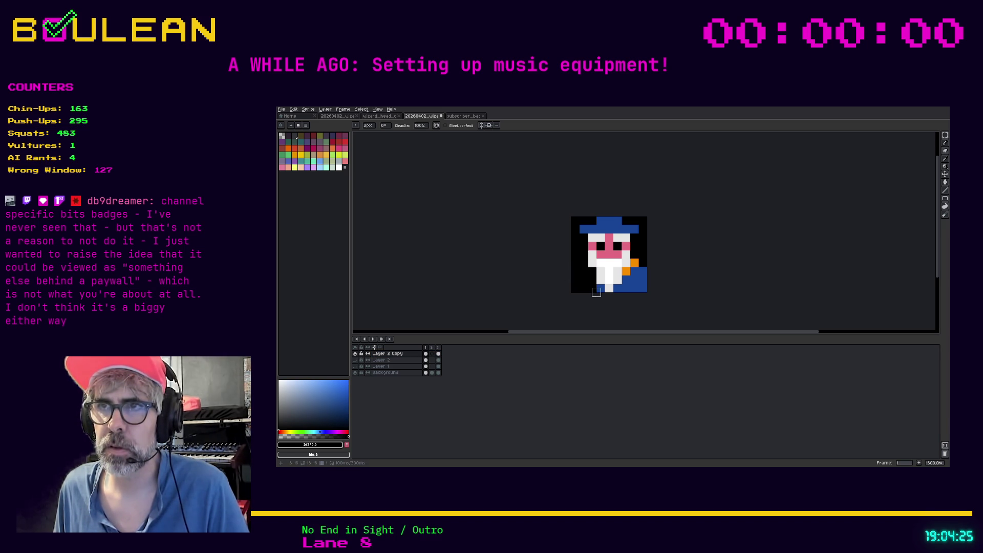
# - Erase the bottom robe row and the orange and blue pixels right of the beard in frame 1
pyautogui.click(600, 288)
pyautogui.moveTo(617, 288)
pyautogui.mouseDown()
pyautogui.moveTo(654, 288)
pyautogui.moveTo(666, 275)
pyautogui.moveTo(654, 270)
pyautogui.mouseUp()
pyautogui.click(638, 262)
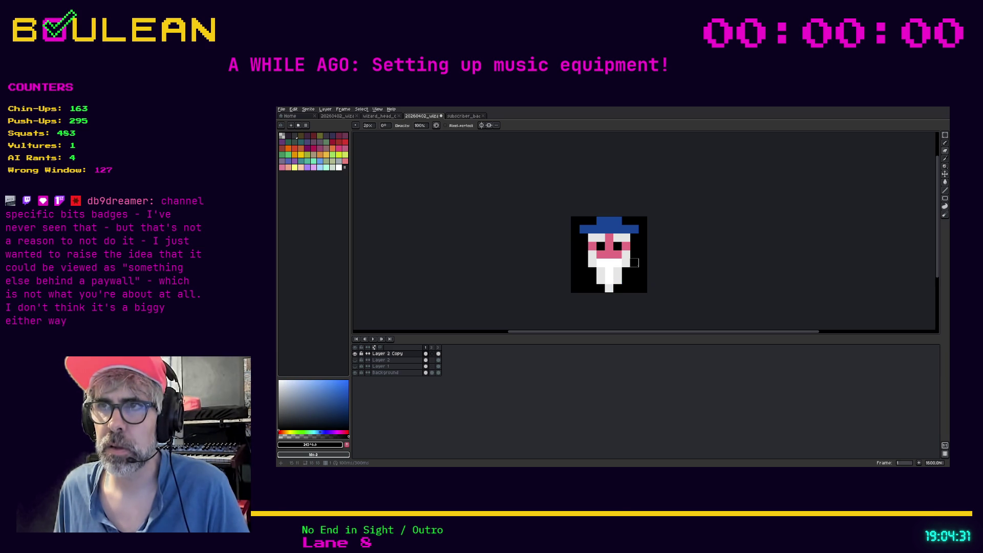
# - Erase the blue columns on both sides of the beard in frame 3, then compare frames 1 and 3
pyautogui.click(438, 353)
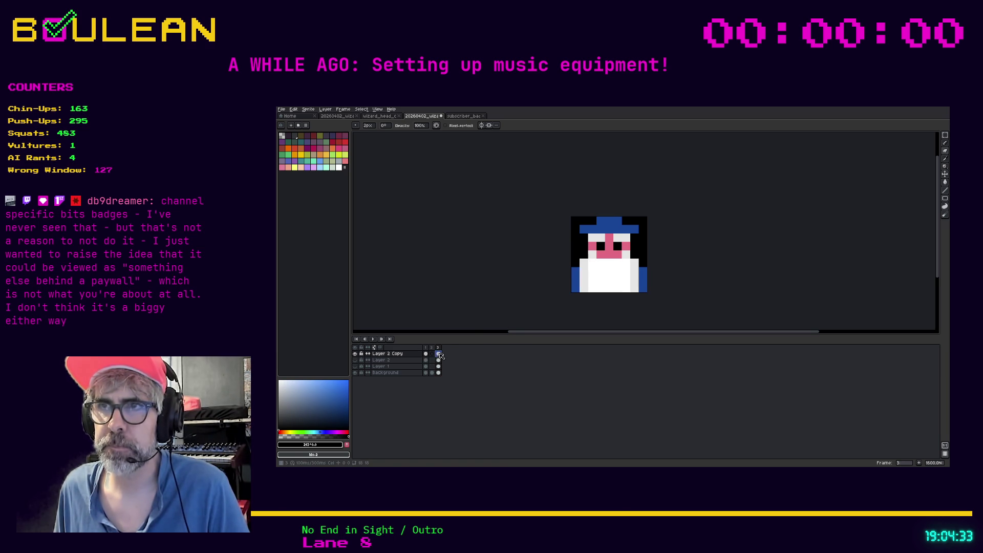
pyautogui.moveTo(576, 266); pyautogui.dragTo(574, 296)
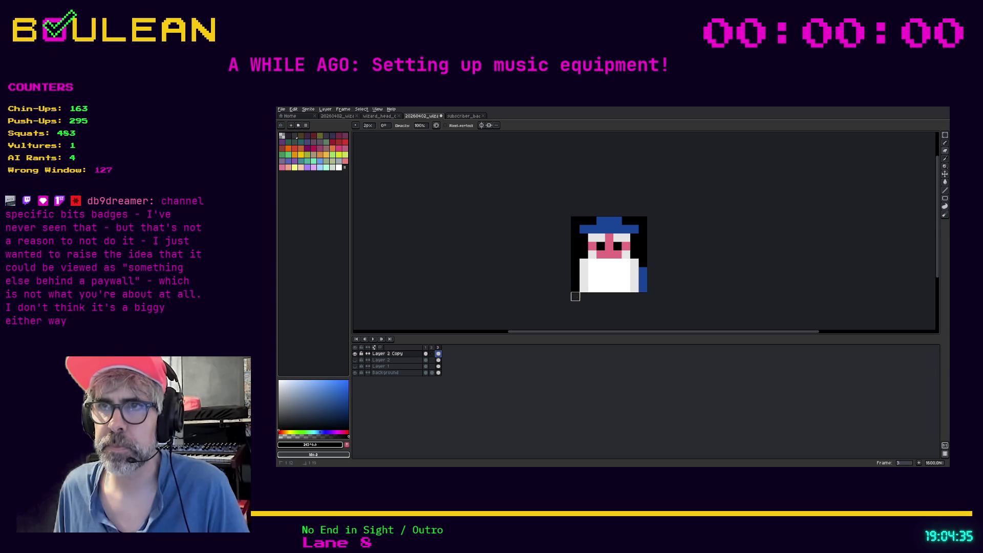
pyautogui.moveTo(642, 271); pyautogui.dragTo(642, 289)
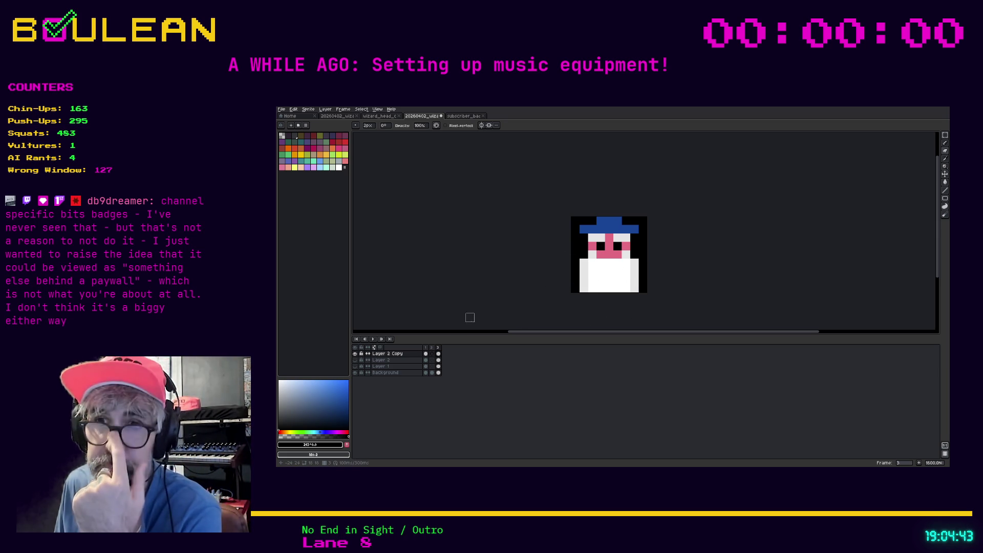
pyautogui.click(428, 348)
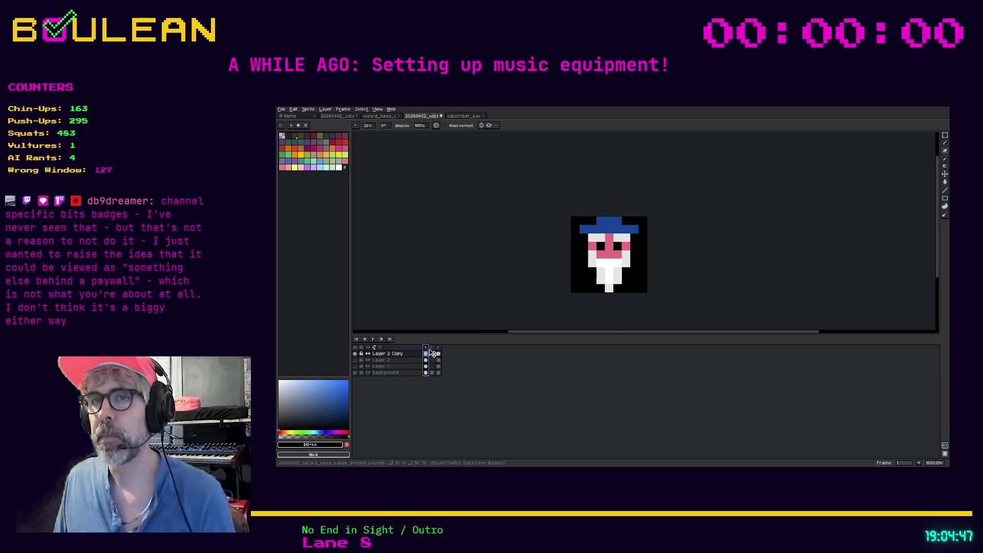
pyautogui.click(441, 351)
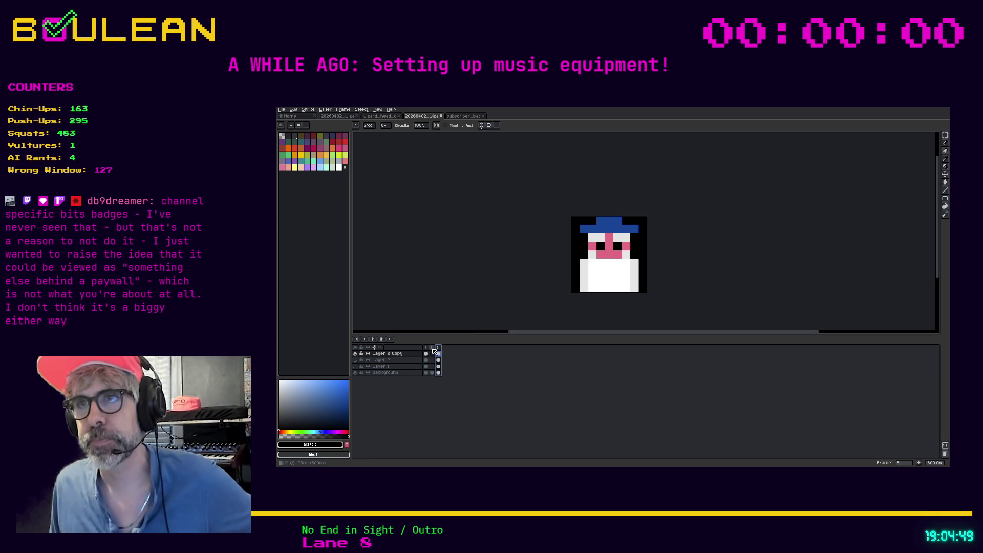
pyautogui.click(428, 350)
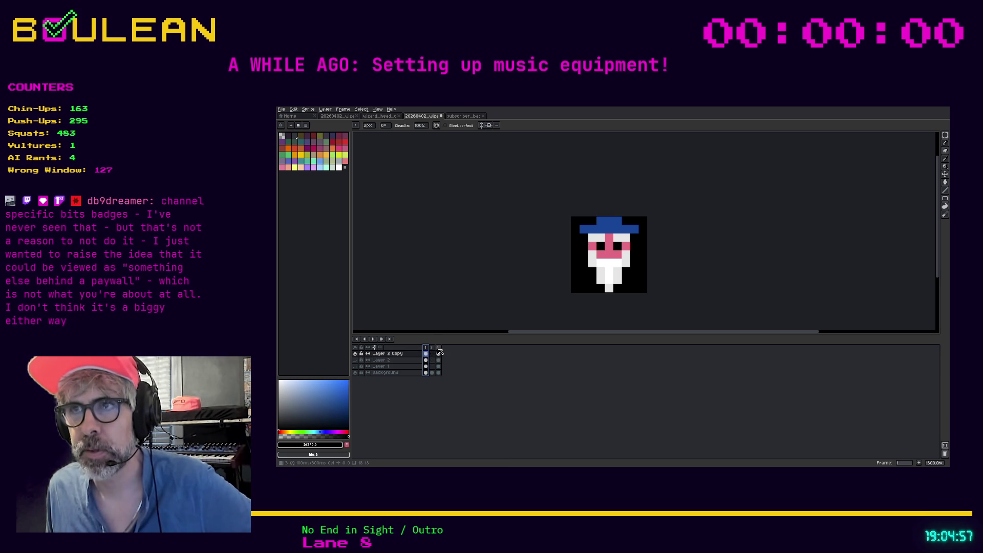
pyautogui.click(439, 352)
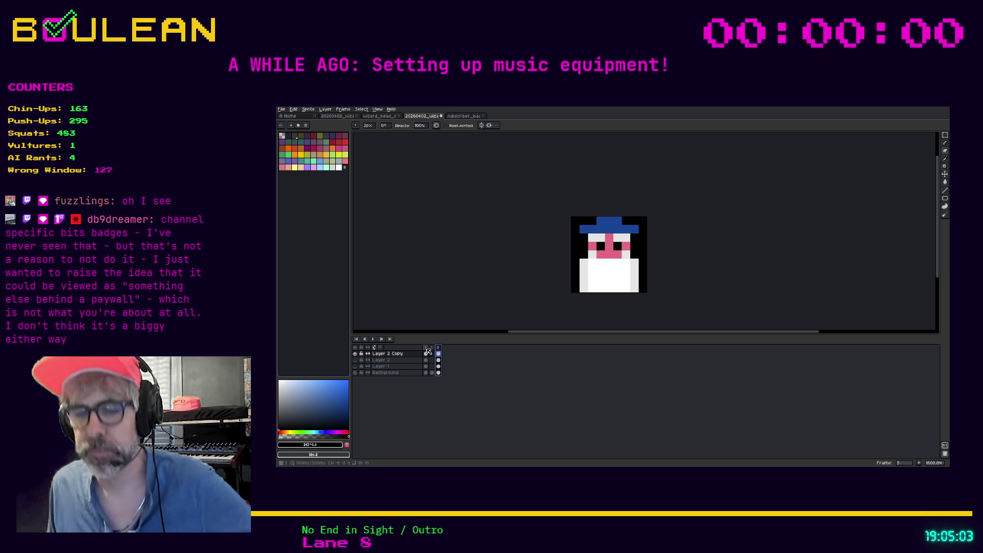
# - Pick the light grey from the sprite and paint shading on the robe with a larger pencil
pyautogui.press('i')
pyautogui.click(584, 282)
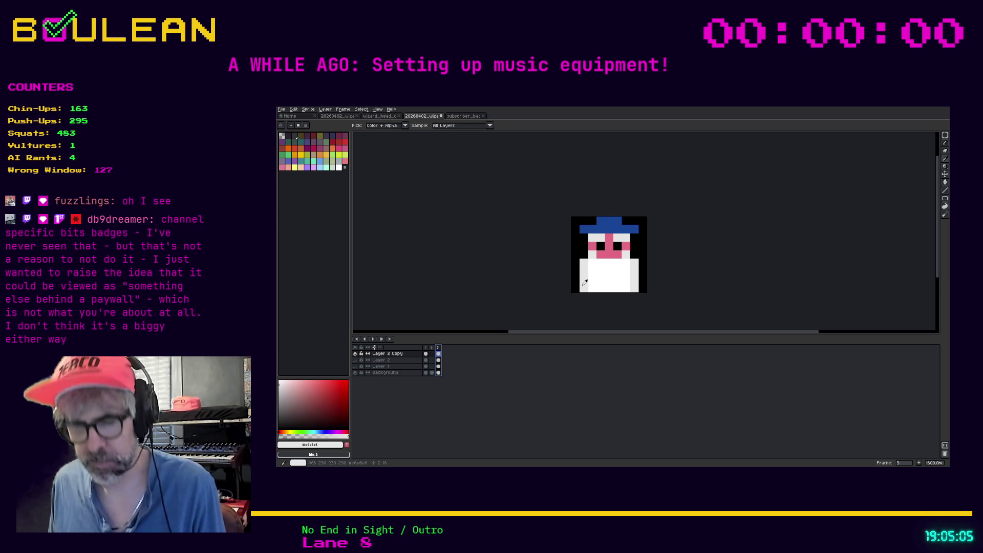
pyautogui.press('b')
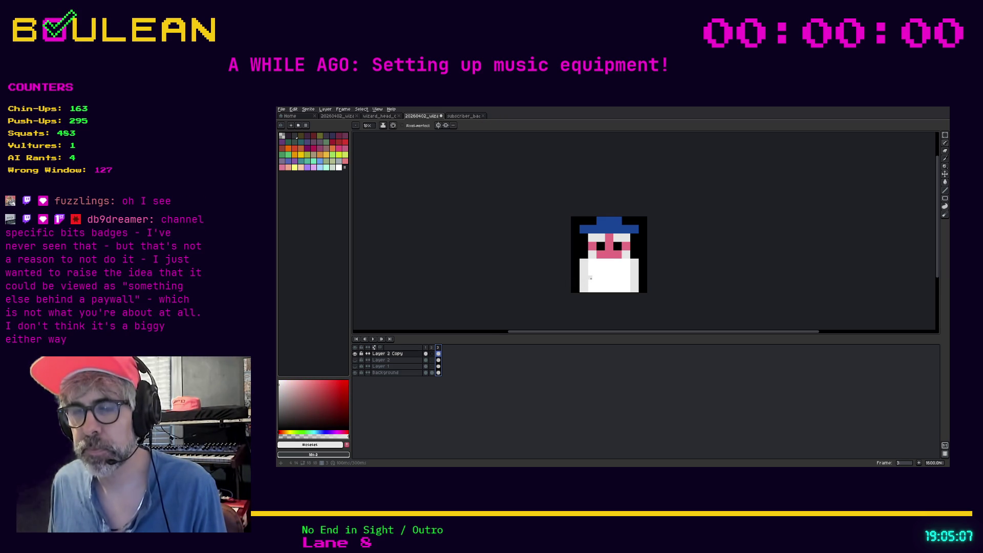
pyautogui.moveTo(374, 134)
pyautogui.mouseDown()
pyautogui.moveTo(399, 136)
pyautogui.moveTo(370, 135)
pyautogui.mouseUp()
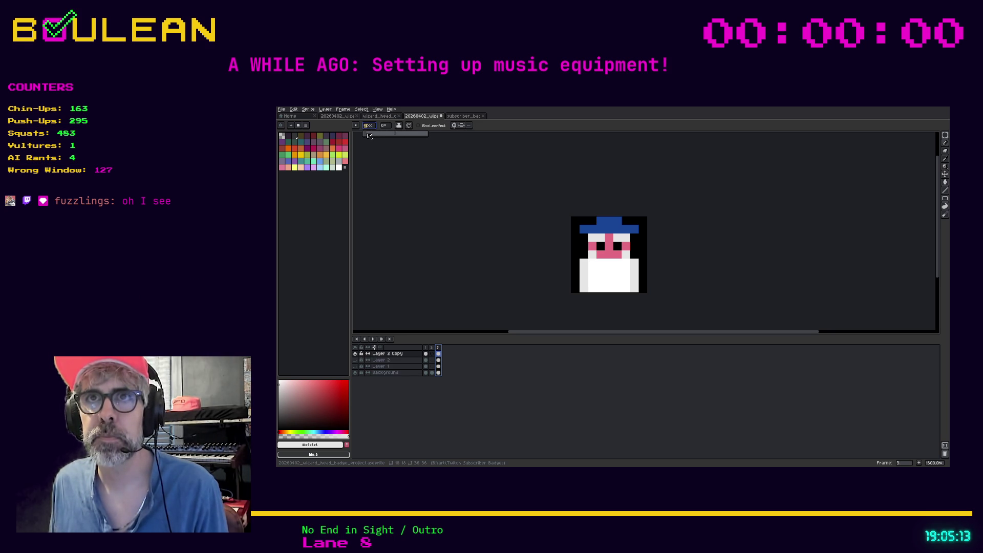
pyautogui.moveTo(601, 290); pyautogui.dragTo(592, 283)
pyautogui.click(591, 281)
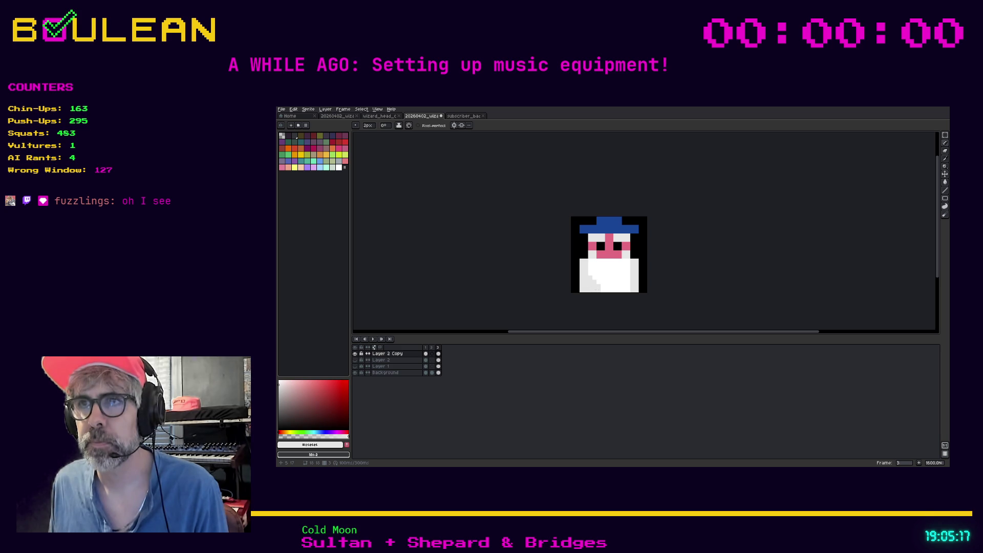
pyautogui.click(627, 284)
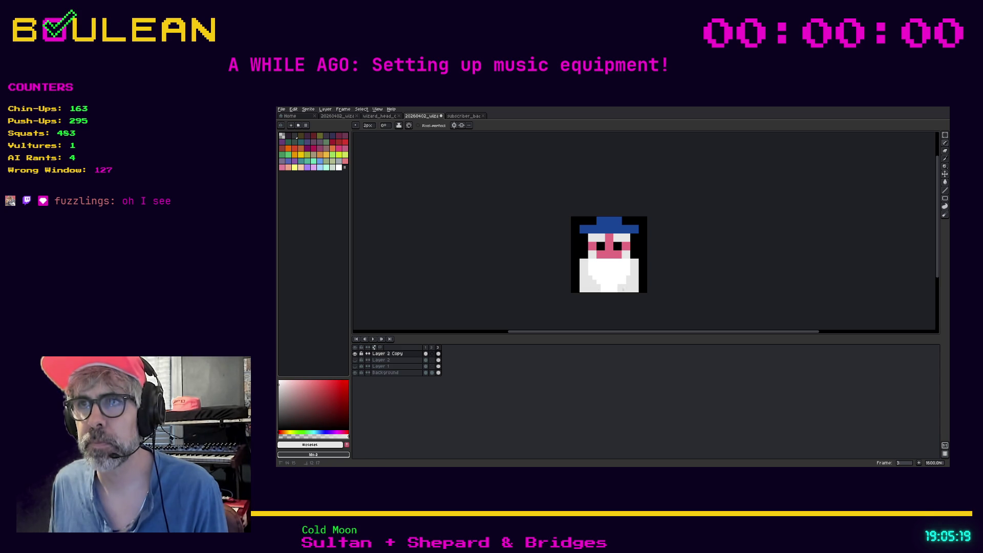
pyautogui.click(629, 267)
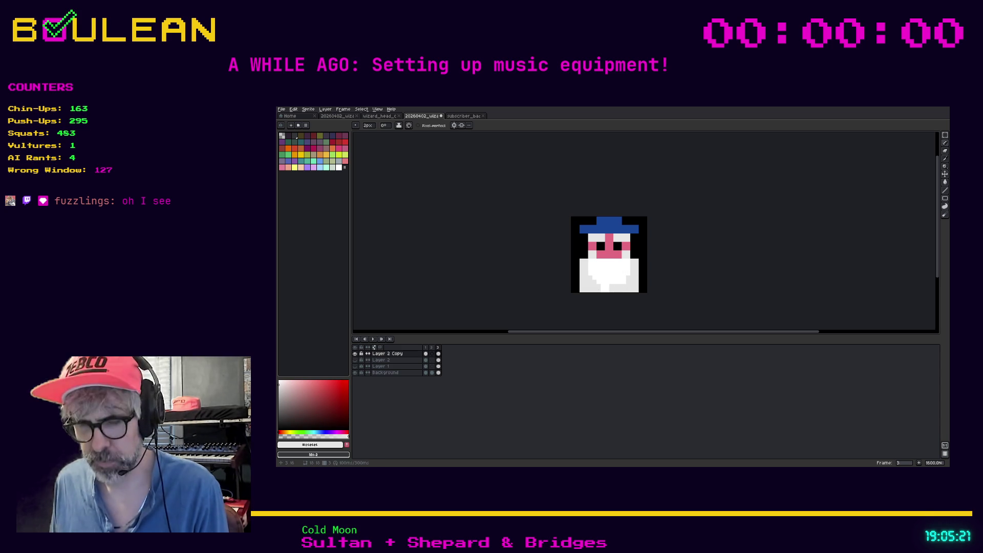
# - Choose a grey shade from the colour picker and paint grey pixels on the lower-right beard
pyautogui.click(320, 454)
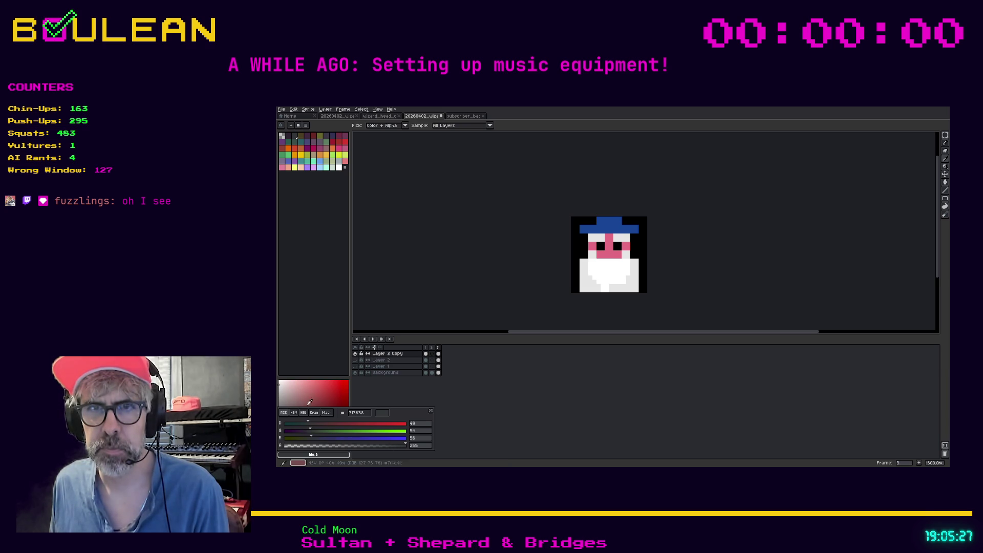
pyautogui.click(280, 388)
pyautogui.press('b')
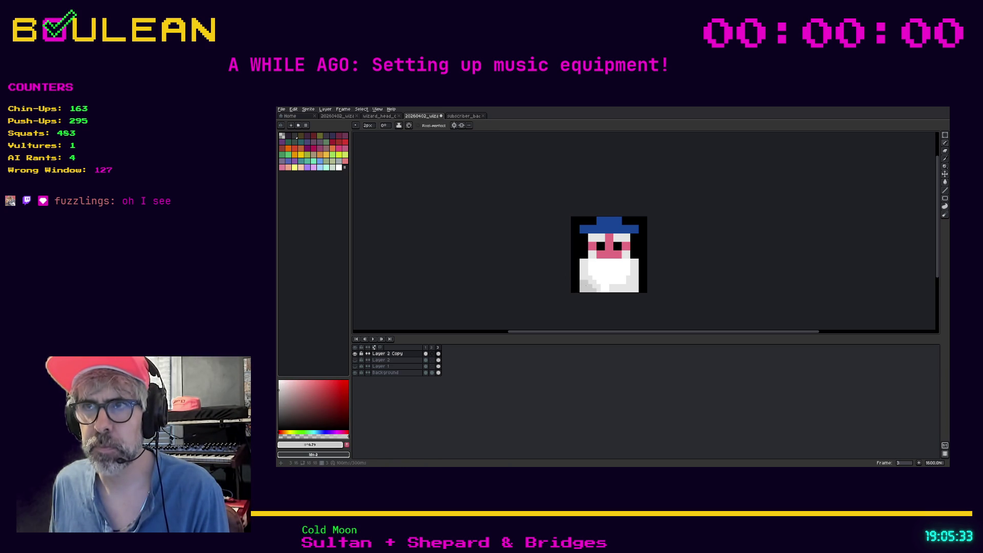
pyautogui.click(630, 280)
pyautogui.click(635, 279)
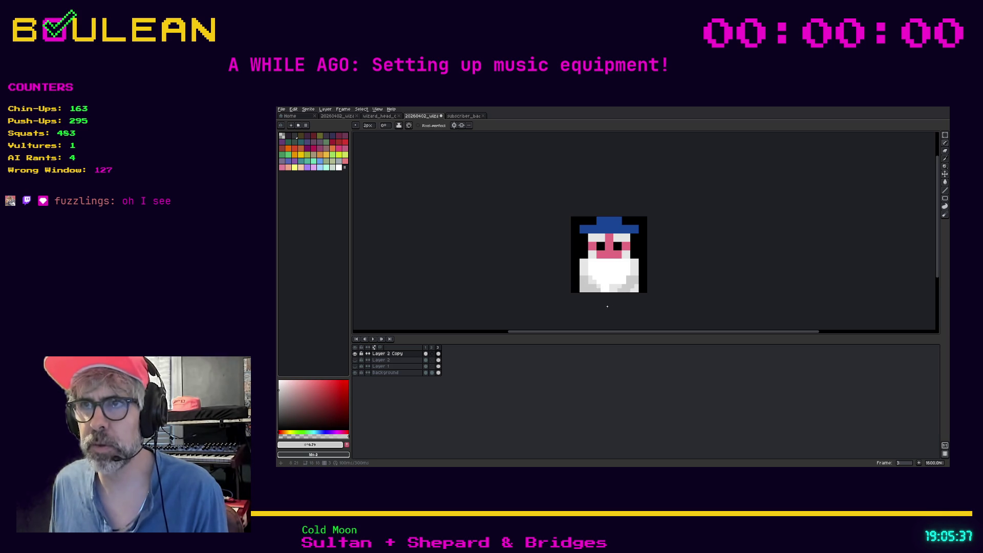
# - Undo the grey beard strokes and erase the blue pixels along the sprite's right edge
pyautogui.hotkey('ctrl', 'z')
pyautogui.hotkey('ctrl', 'z')
pyautogui.hotkey('ctrl', 'y')
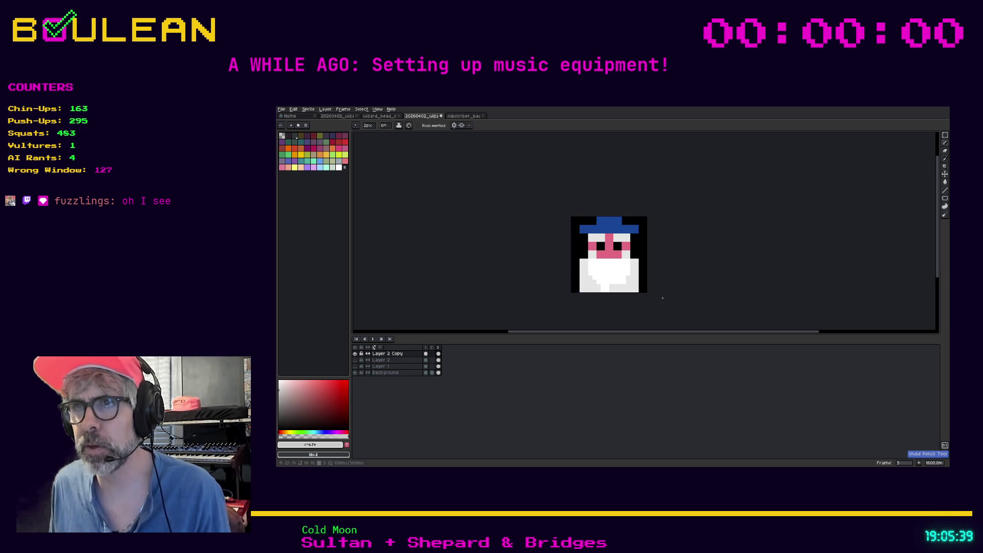
pyautogui.hotkey('ctrl', 'z')
pyautogui.hotkey('ctrl', 'z')
pyautogui.hotkey('ctrl', 'z')
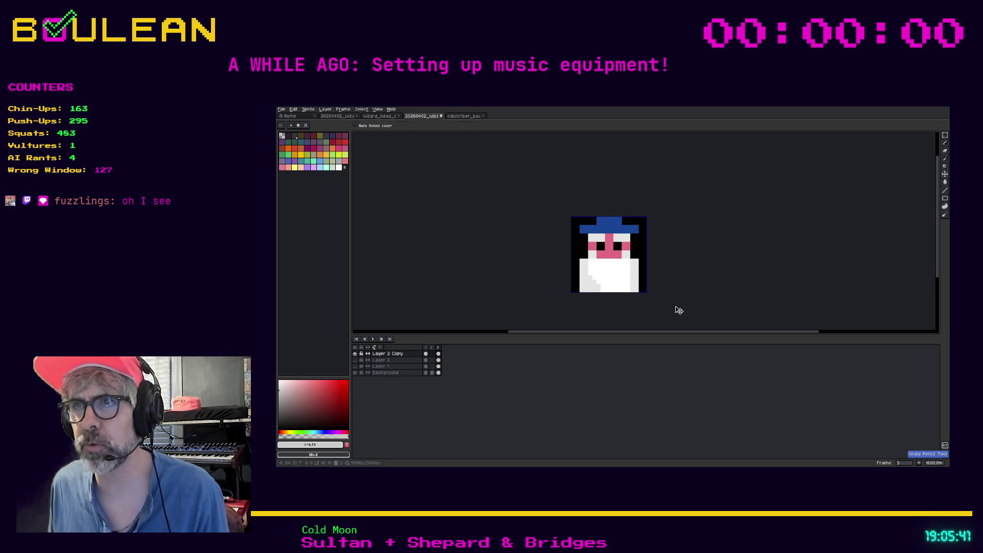
pyautogui.hotkey('ctrl', 'z')
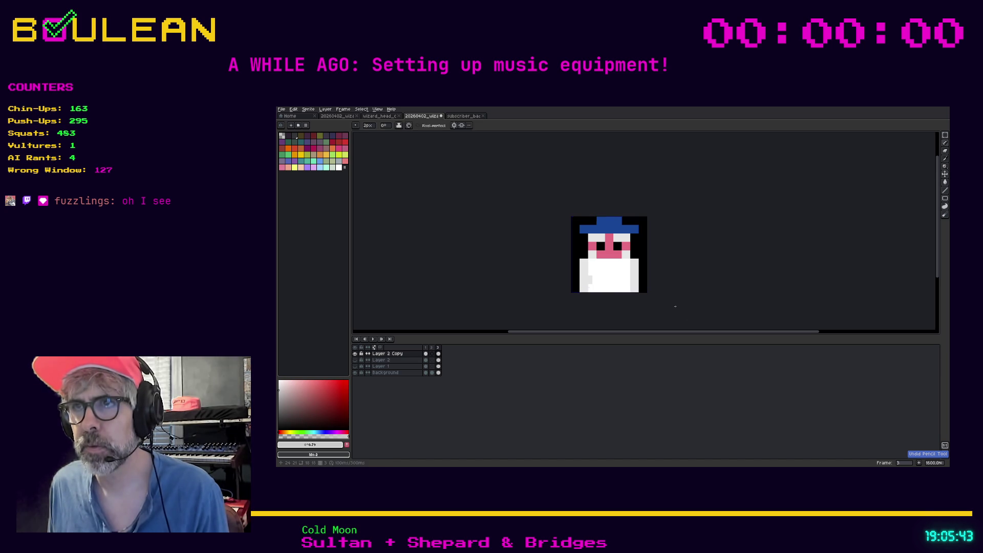
pyautogui.hotkey('ctrl', 'z')
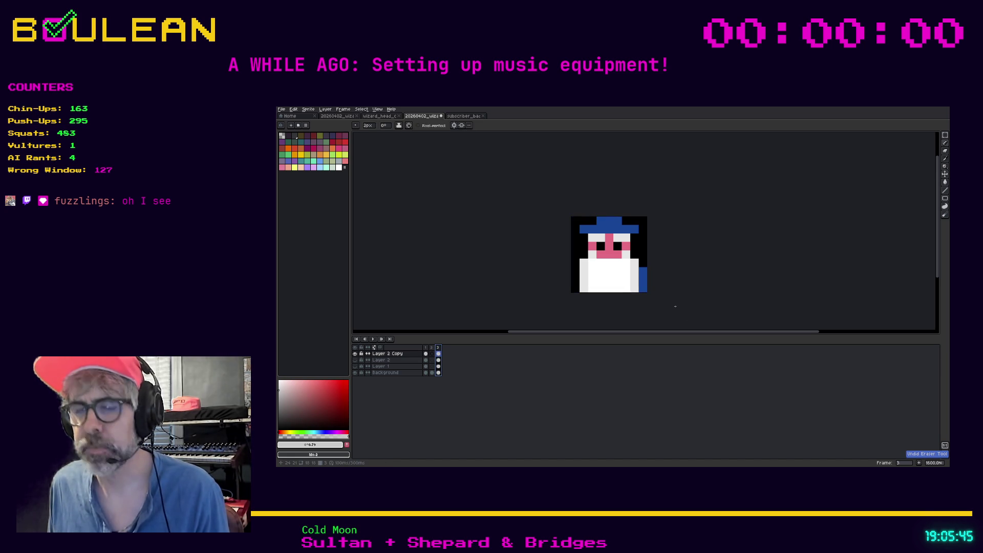
pyautogui.press('e')
pyautogui.moveTo(643, 269); pyautogui.dragTo(641, 280)
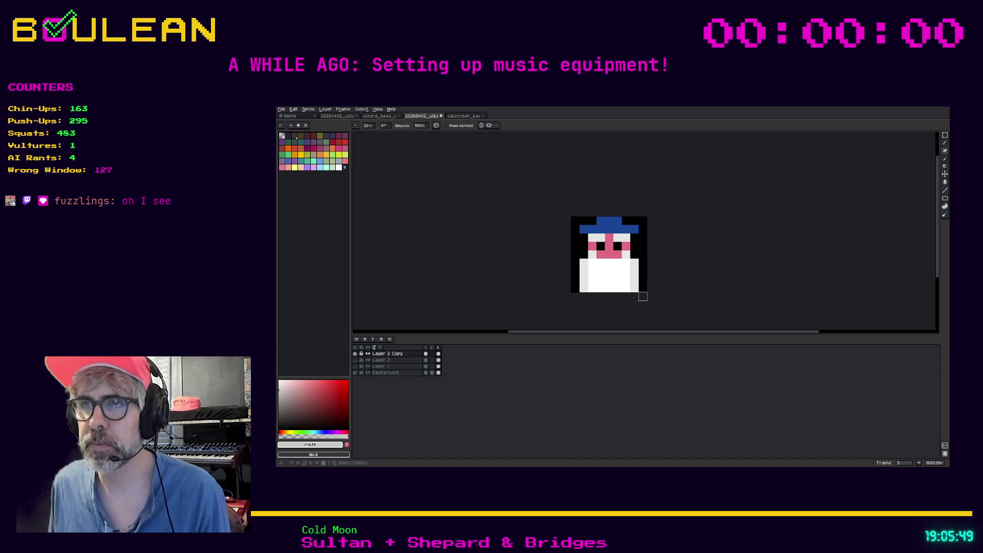
# - Toggle Layer 2 Copy's visibility and review Layer 2's wizard in frames 1 and 3
pyautogui.click(355, 353)
pyautogui.click(356, 360)
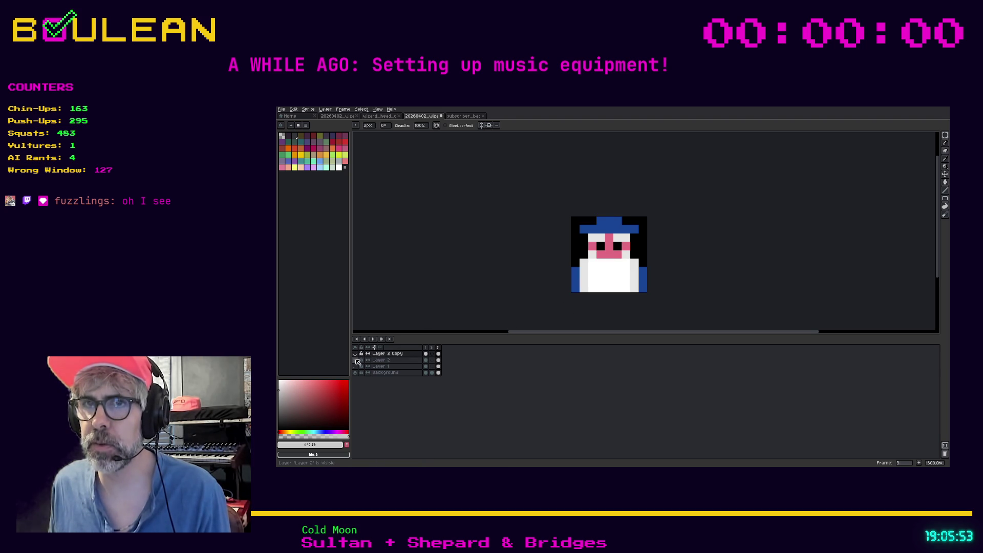
pyautogui.click(426, 360)
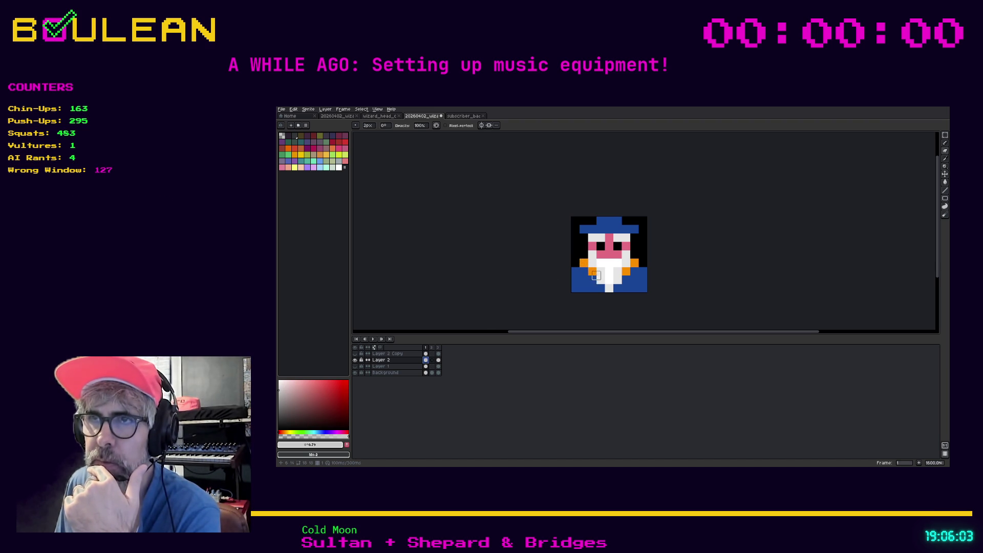
pyautogui.click(438, 360)
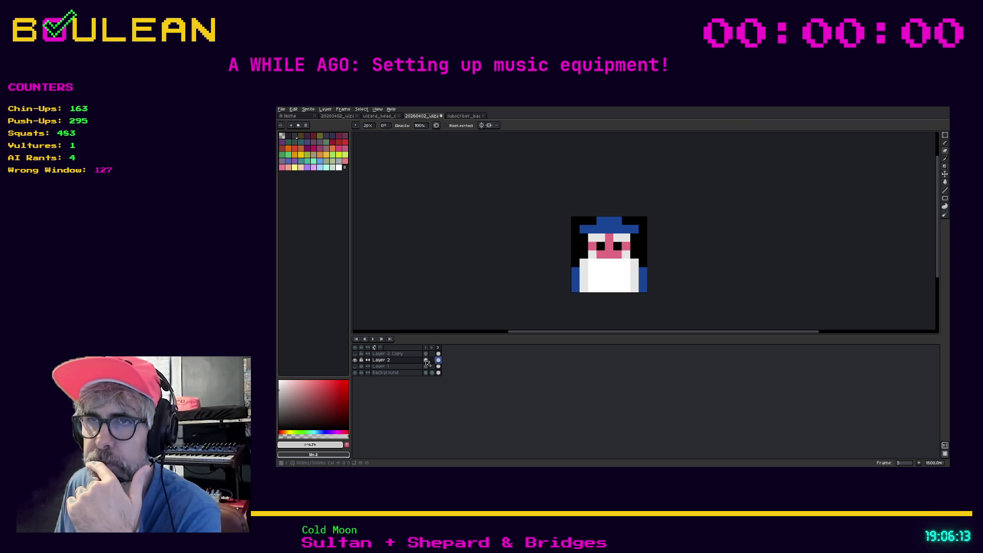
pyautogui.click(425, 360)
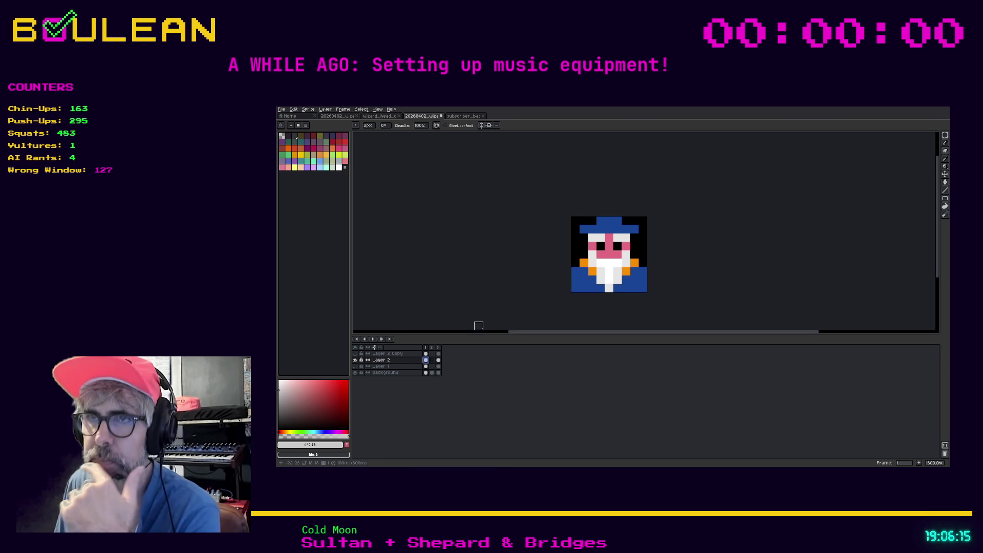
# - Erase the two orange shoulder pixels on Layer 2's frame 1 and pick up the body's blue colour
pyautogui.press('e')
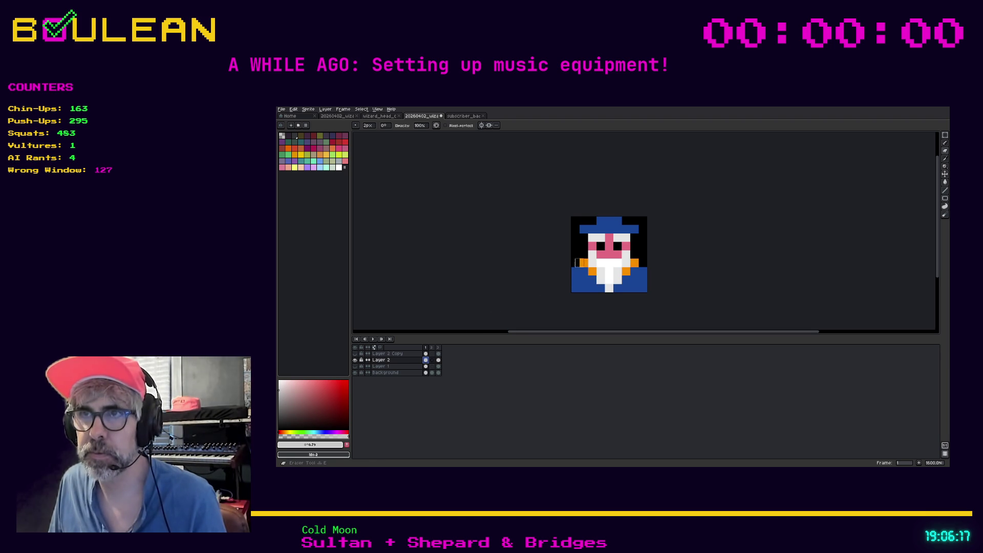
pyautogui.click(584, 262)
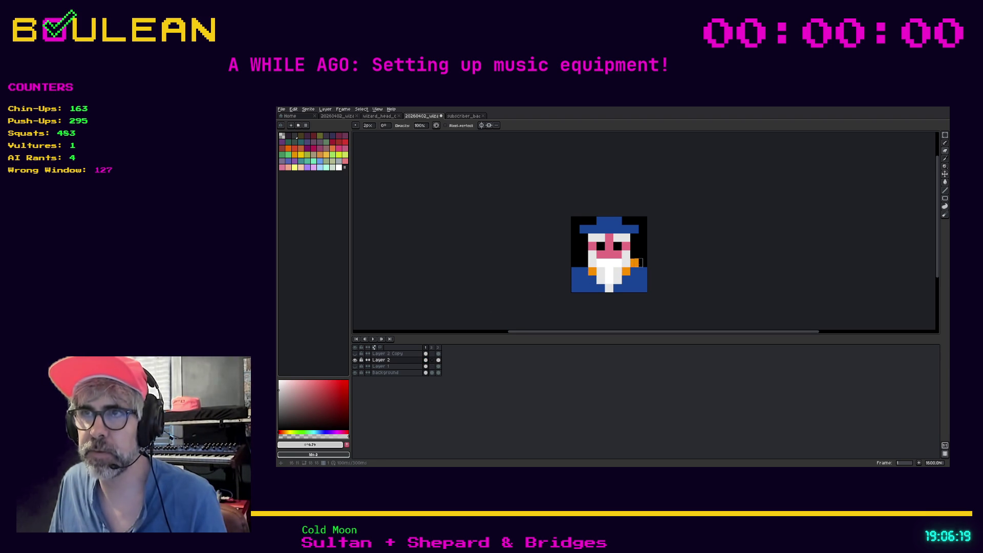
pyautogui.click(634, 263)
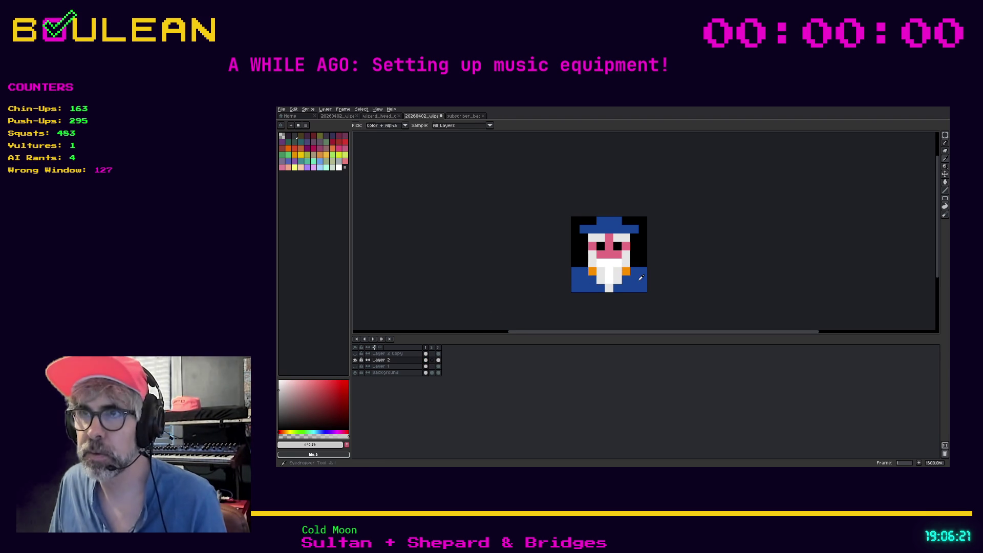
pyautogui.press('i')
pyautogui.click(635, 270)
pyautogui.press('b')
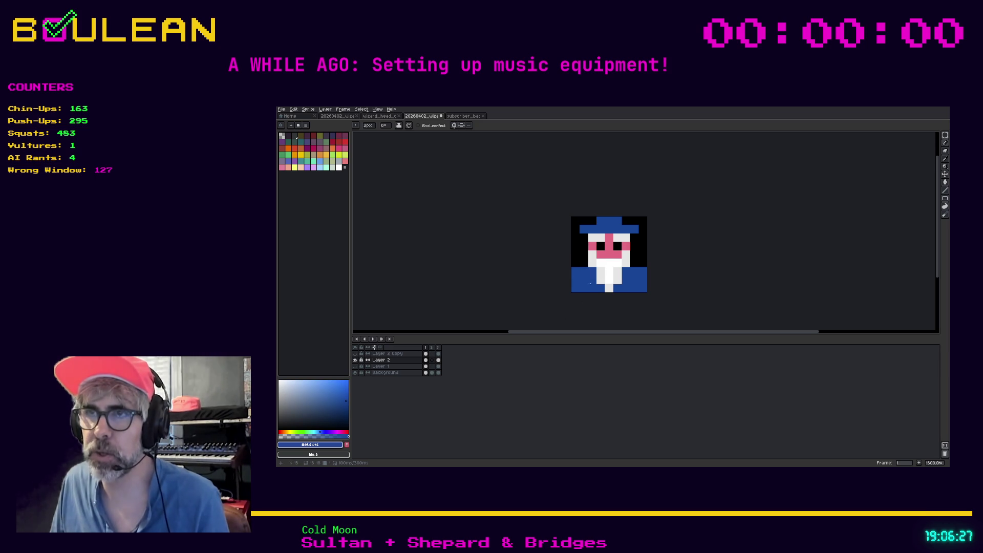
pyautogui.click(426, 354)
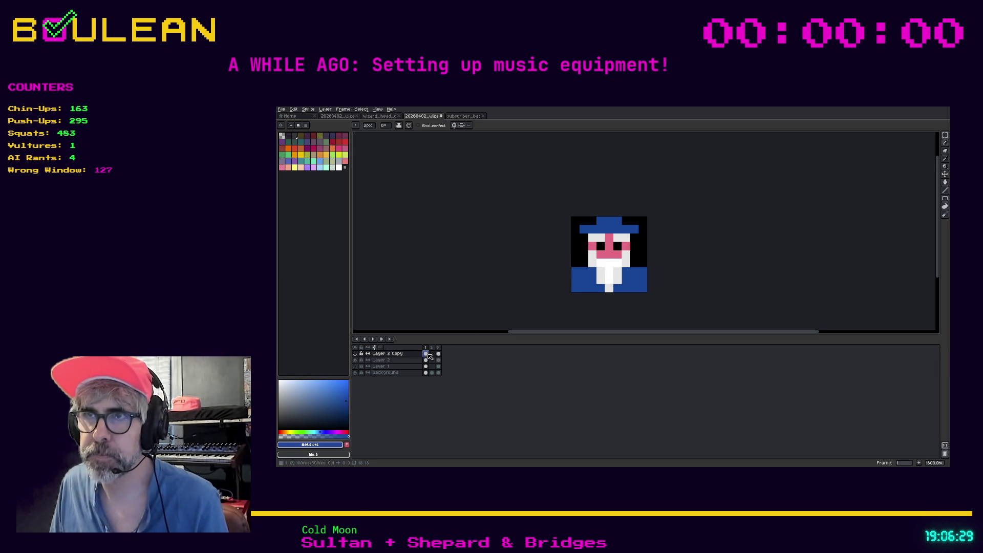
# - Hide Layer 2 and compare frames 1 and 3 showing only the hat, face and beard
pyautogui.click(355, 354)
pyautogui.click(355, 353)
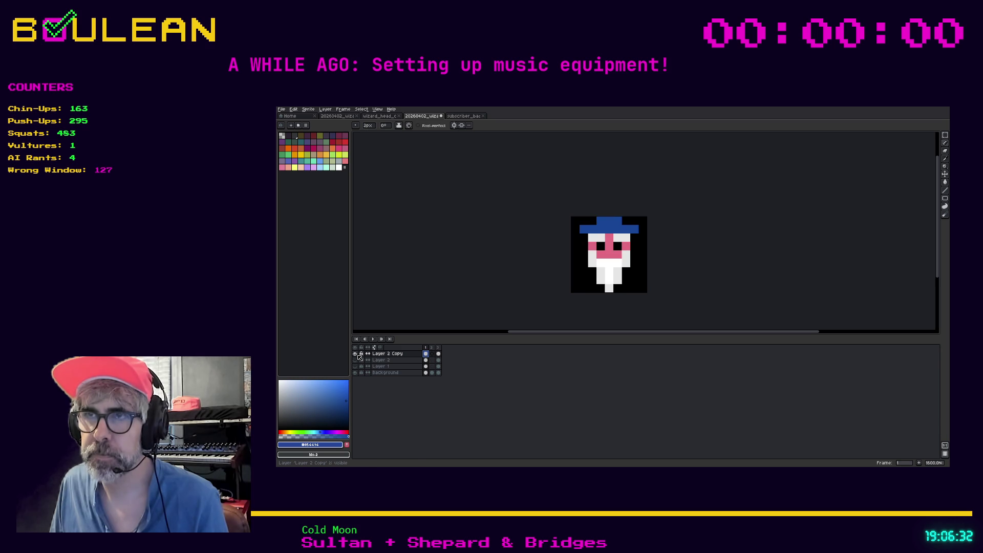
pyautogui.click(438, 354)
pyautogui.click(426, 354)
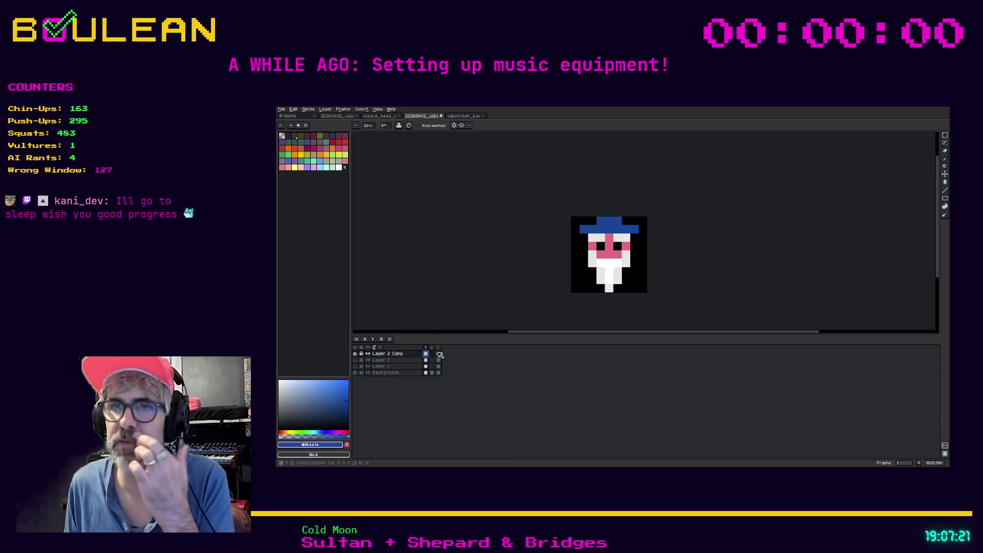
pyautogui.click(439, 353)
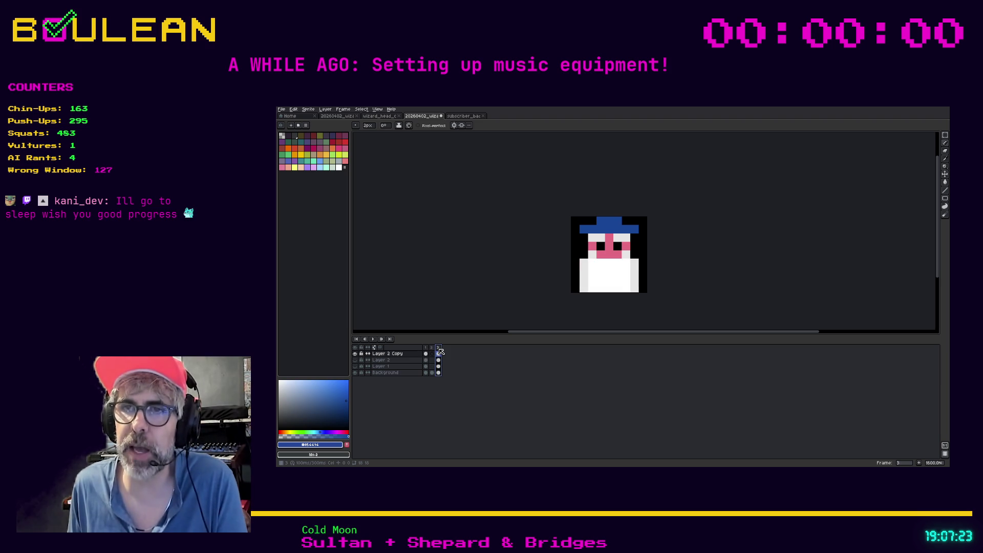
# - Flip between frames 1 and 3 a couple of times, then move to the empty frame 2
pyautogui.click(438, 347)
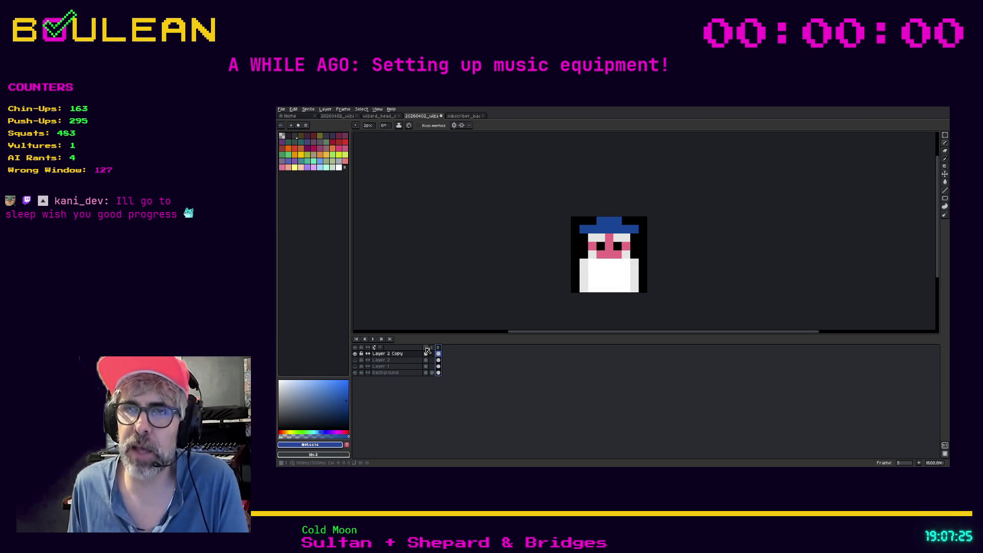
pyautogui.click(427, 348)
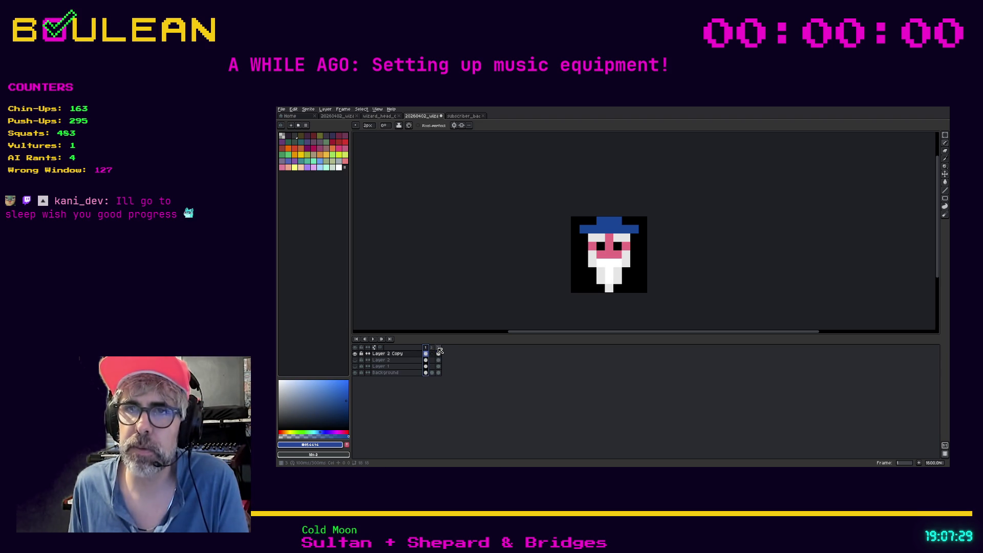
pyautogui.click(439, 349)
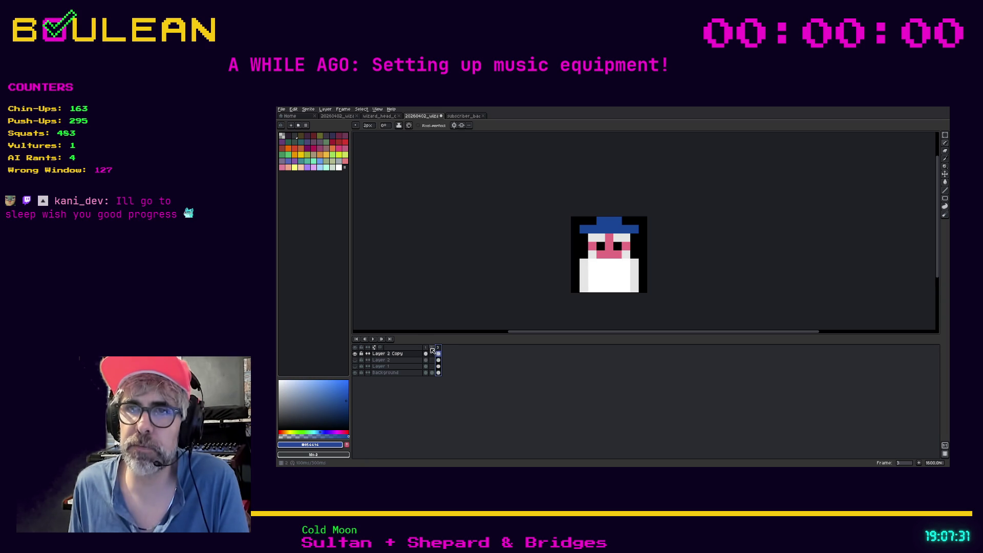
pyautogui.click(428, 349)
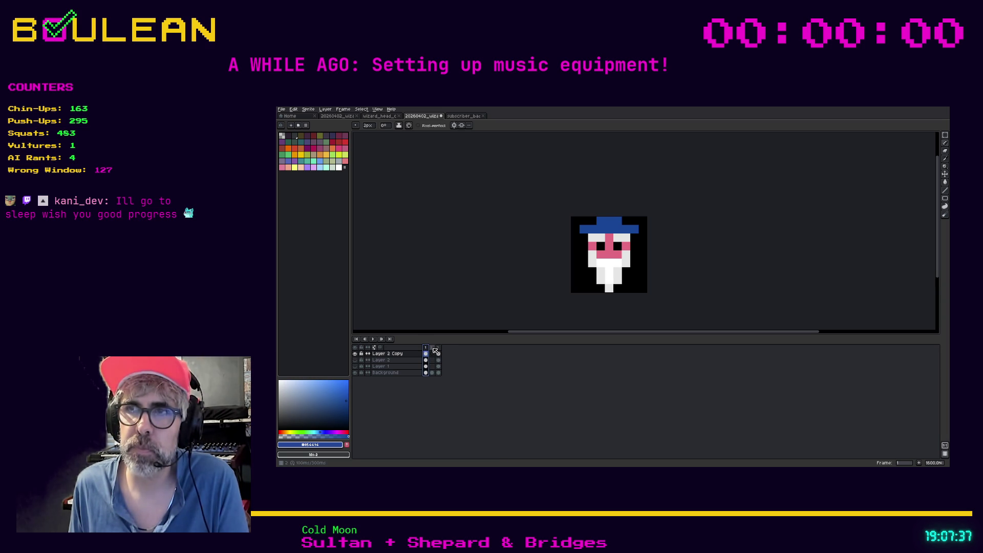
pyautogui.click(433, 349)
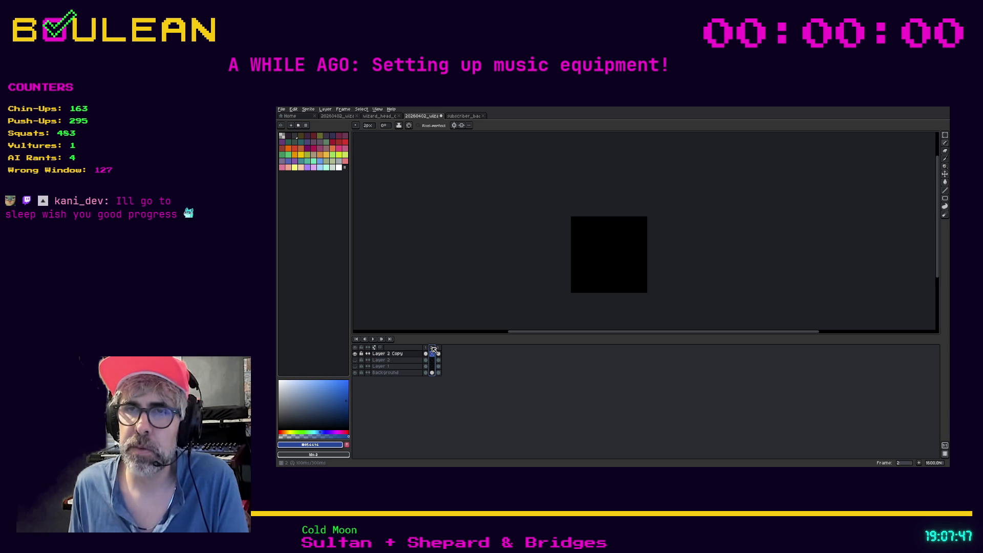
# - Add four new frames from the frame header menu, bringing the timeline to seven frames
pyautogui.rightClick(432, 348)
pyautogui.click(441, 359)
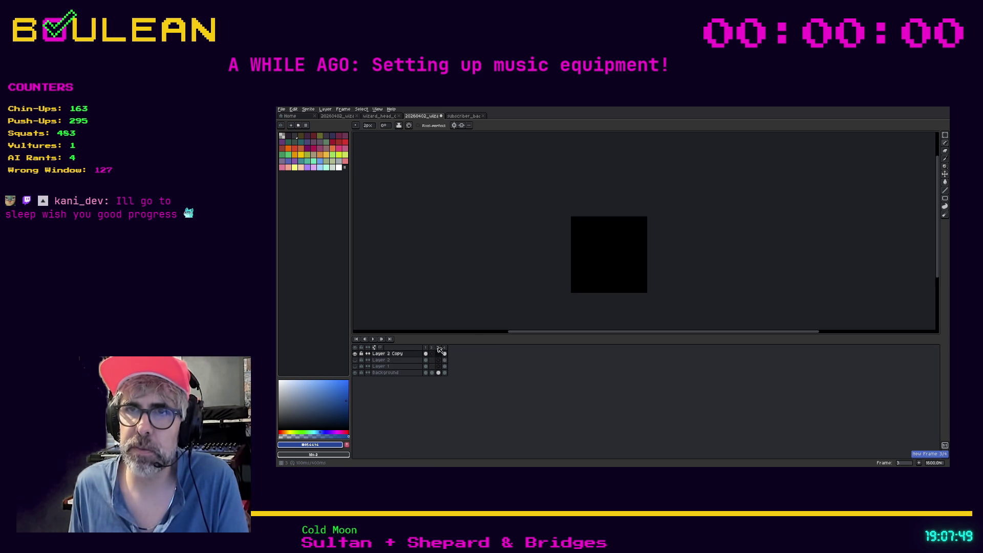
pyautogui.rightClick(439, 348)
pyautogui.click(444, 359)
pyautogui.rightClick(445, 350)
pyautogui.click(446, 359)
pyautogui.rightClick(453, 349)
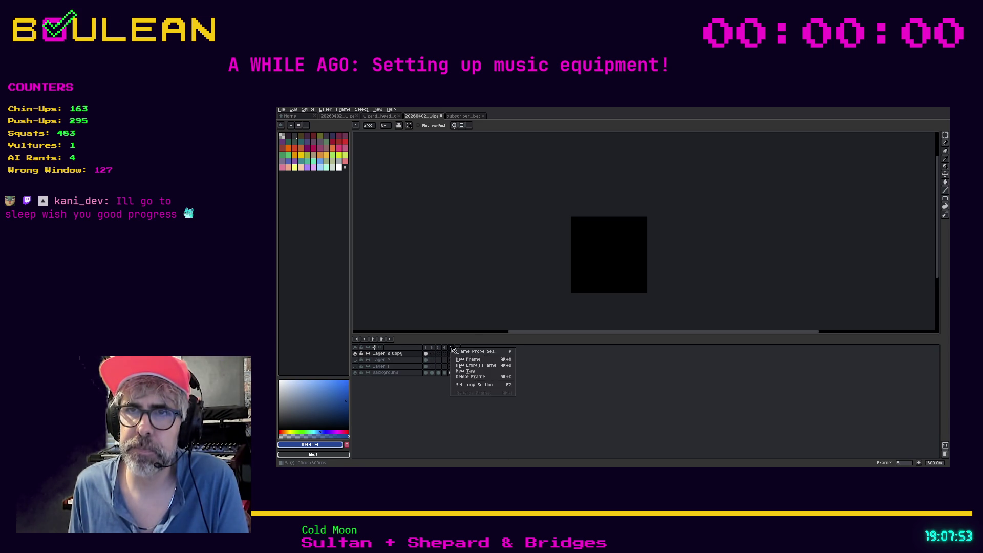
pyautogui.click(459, 359)
# - Select frame 2's Background and Layer 2 Copy cels, then return to frame 1
pyautogui.click(432, 372)
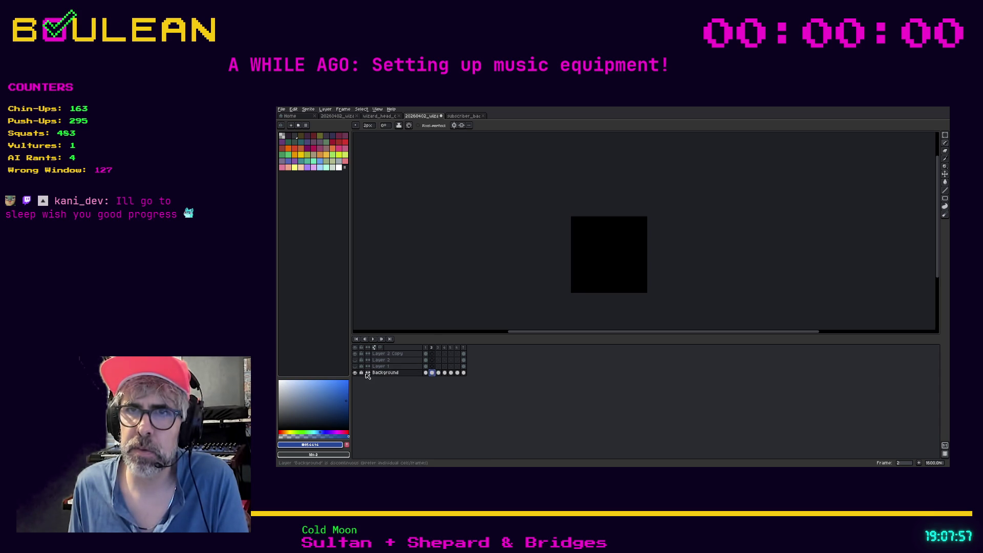
pyautogui.click(432, 353)
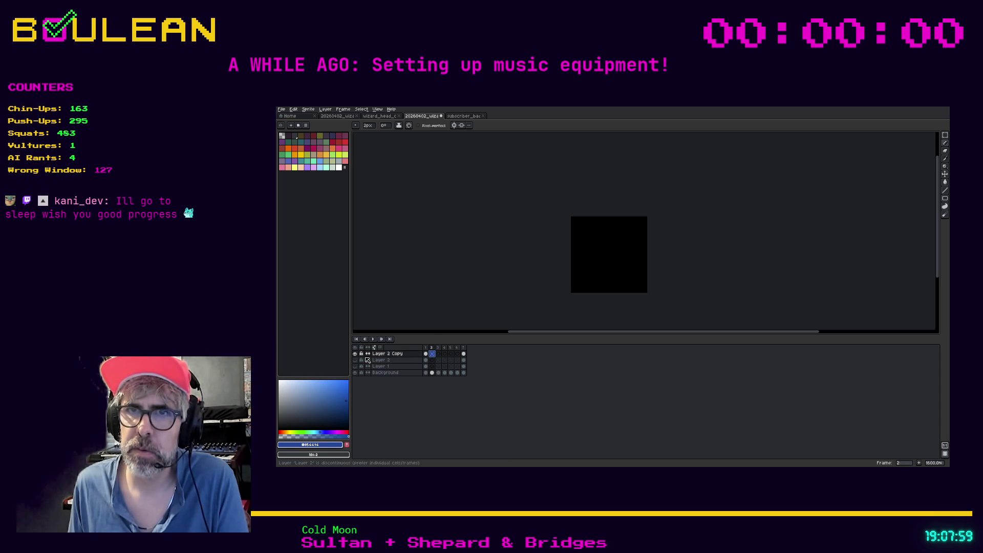
pyautogui.click(425, 354)
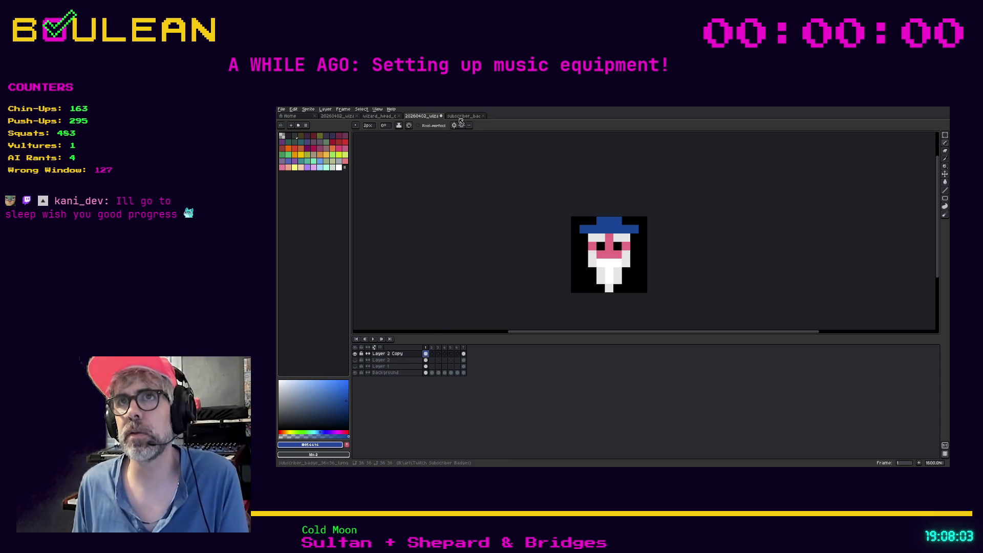
# - Paste the wizard sprite from the subscriber badge into frame 2 and centre it on the canvas
pyautogui.click(431, 354)
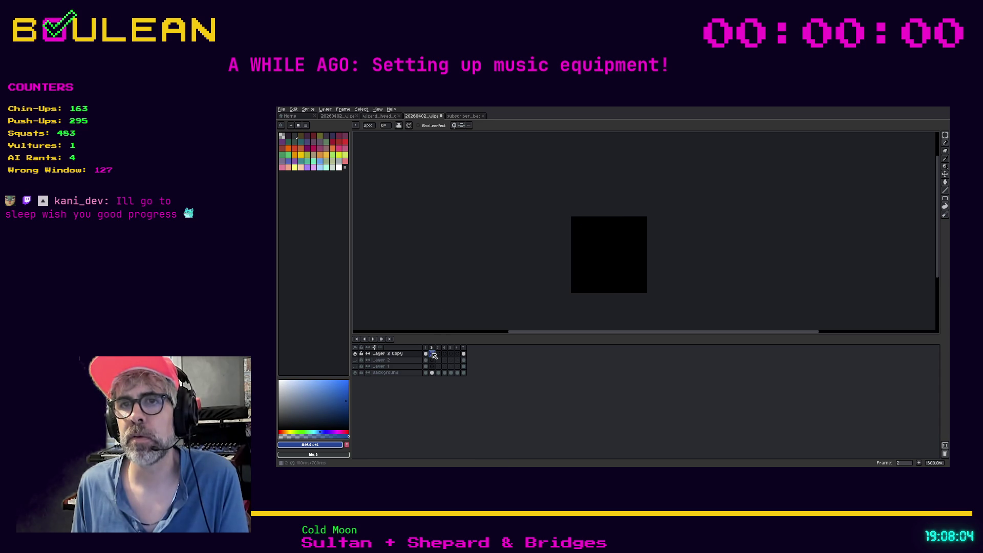
pyautogui.click(460, 117)
pyautogui.click(432, 353)
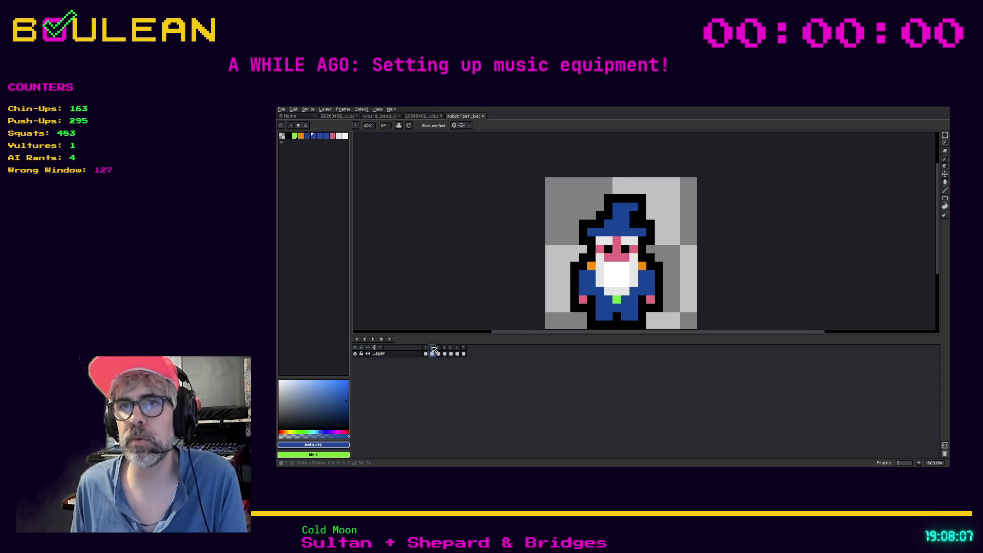
pyautogui.click(428, 117)
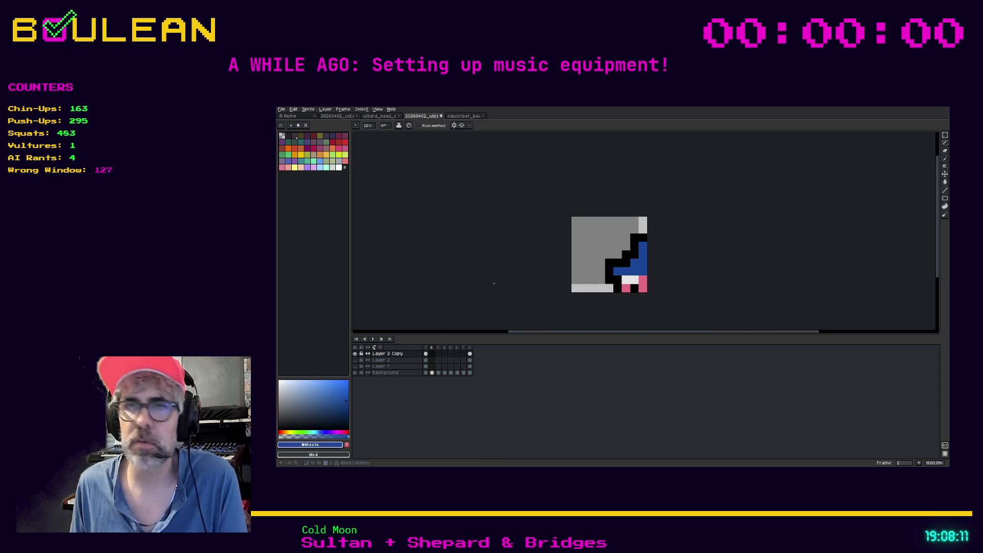
pyautogui.press('v')
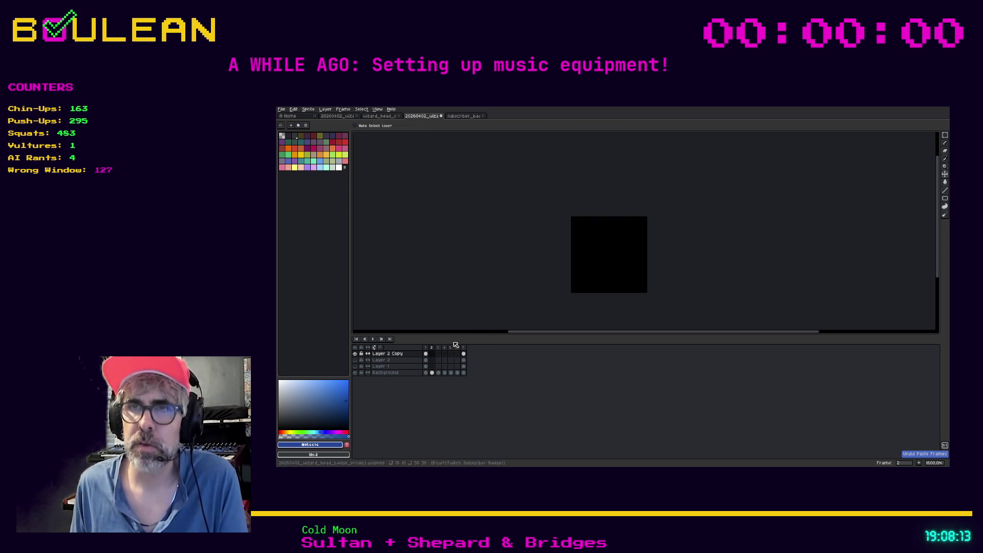
pyautogui.click(463, 116)
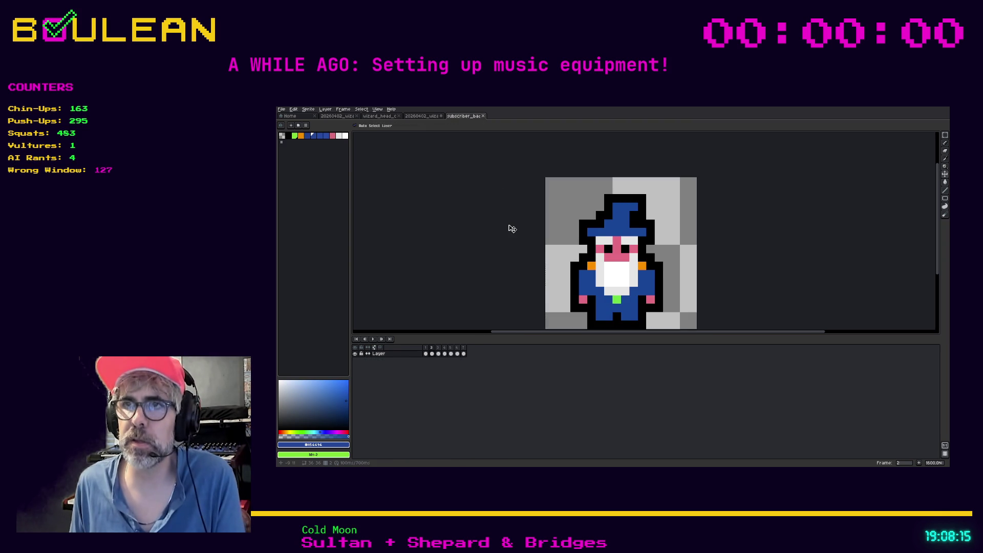
pyautogui.click(430, 117)
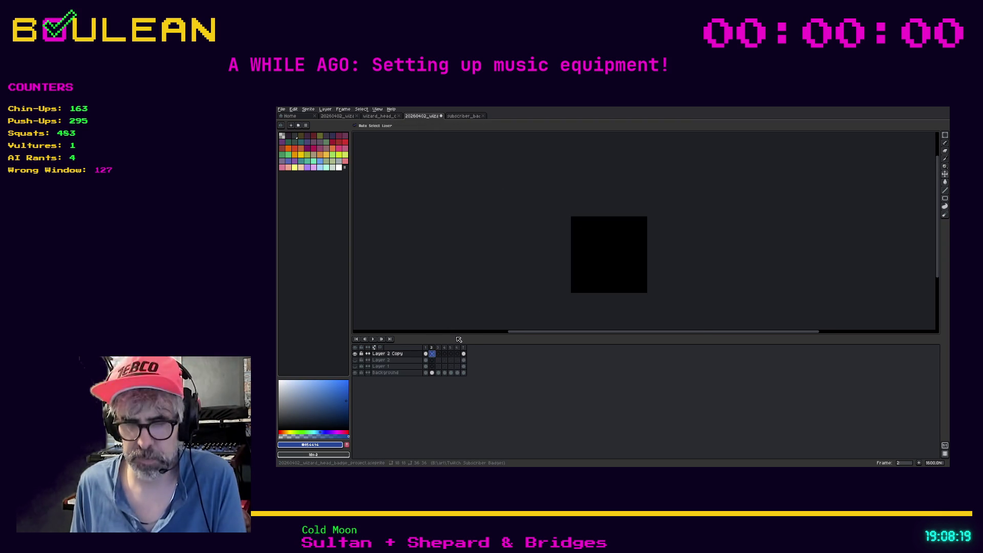
pyautogui.hotkey('ctrl', 'v')
pyautogui.moveTo(585, 296); pyautogui.dragTo(589, 237)
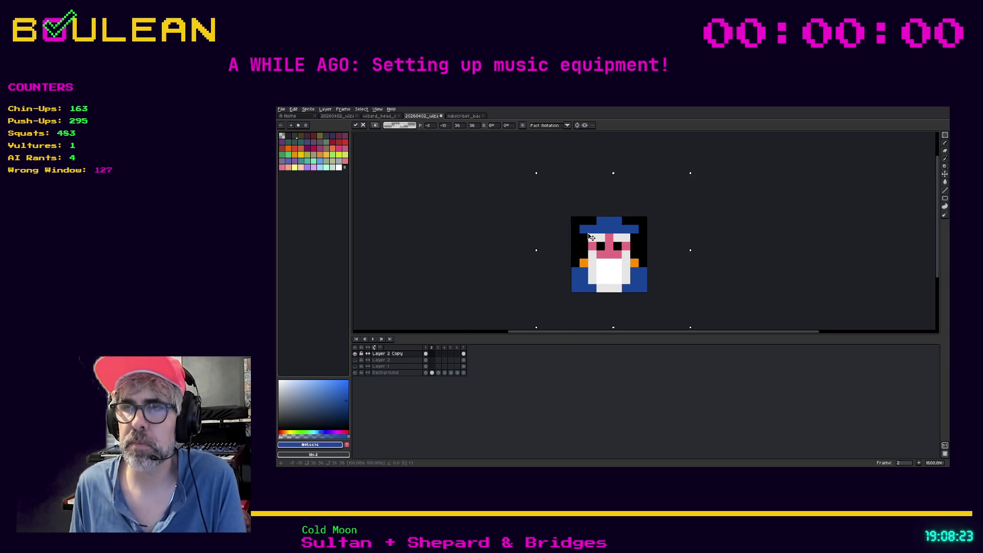
pyautogui.press('Return')
# - Erase the wizard's left hand and robe, then undo the last erase stroke
pyautogui.press('e')
pyautogui.hotkey('ctrl', 'd')
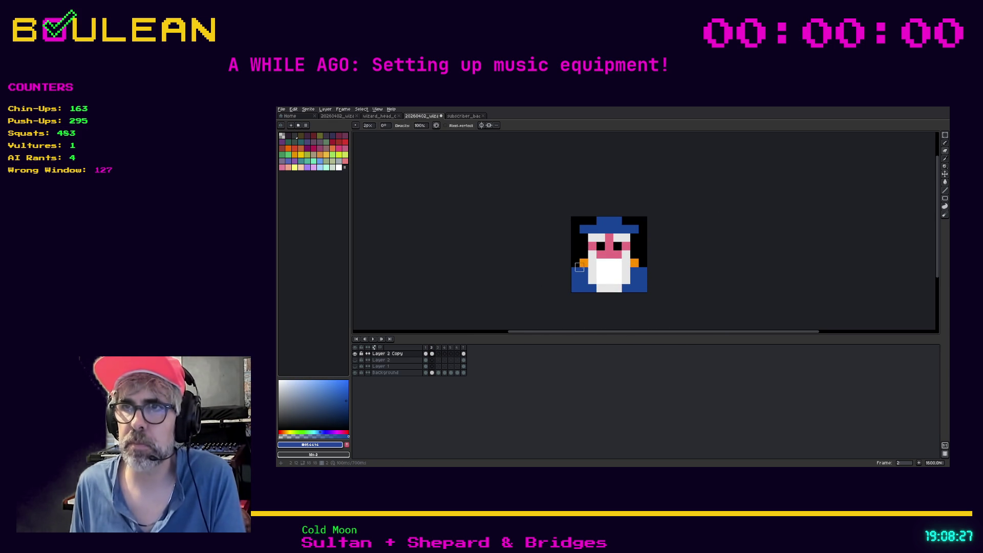
pyautogui.moveTo(583, 260)
pyautogui.mouseDown()
pyautogui.moveTo(583, 288)
pyautogui.moveTo(575, 276)
pyautogui.moveTo(572, 287)
pyautogui.moveTo(644, 287)
pyautogui.moveTo(634, 279)
pyautogui.moveTo(635, 263)
pyautogui.moveTo(642, 287)
pyautogui.moveTo(642, 258)
pyautogui.moveTo(630, 296)
pyautogui.mouseUp()
pyautogui.hotkey('ctrl', 'z')
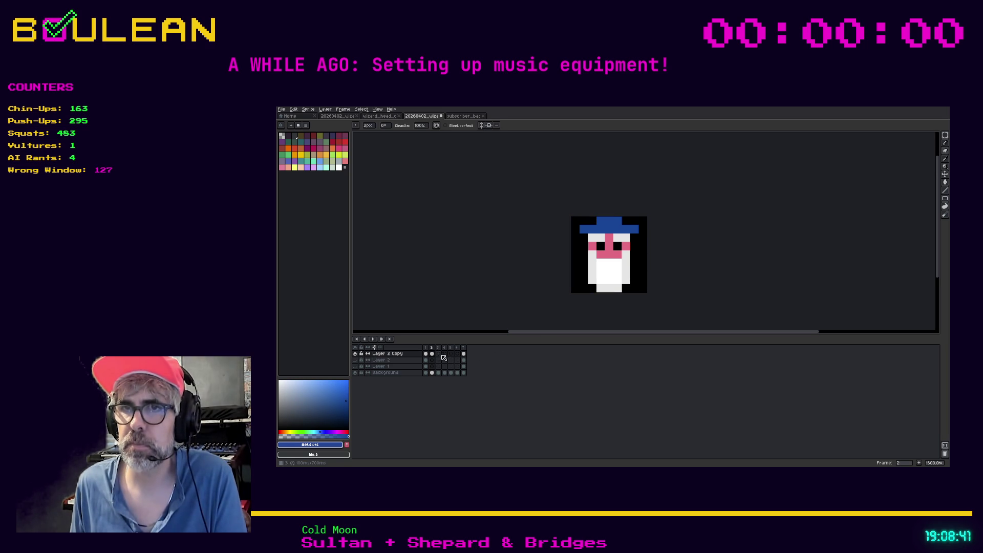
# - Undo the stray pasted frames, leaving the frame 3 cel of Layer 2 Copy selected
pyautogui.click(441, 357)
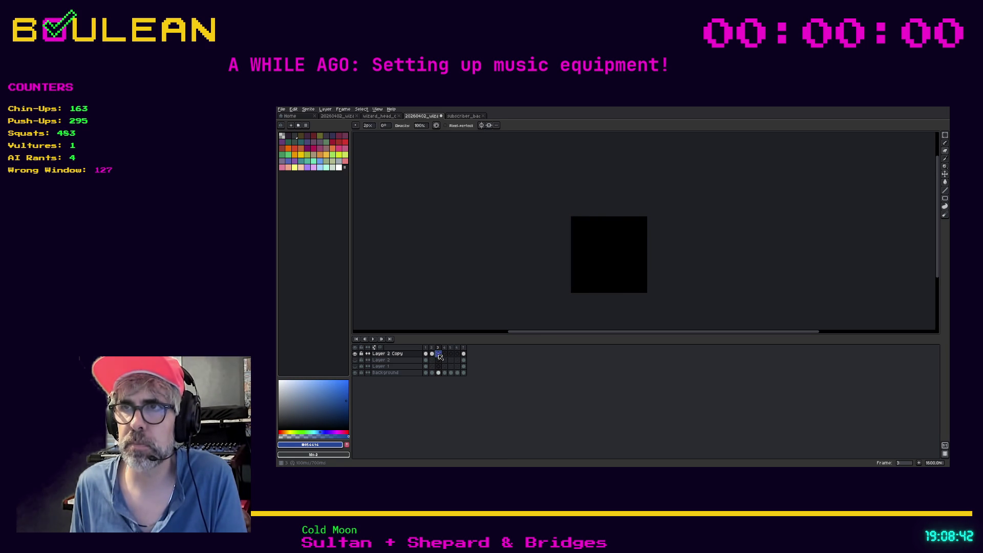
pyautogui.click(468, 116)
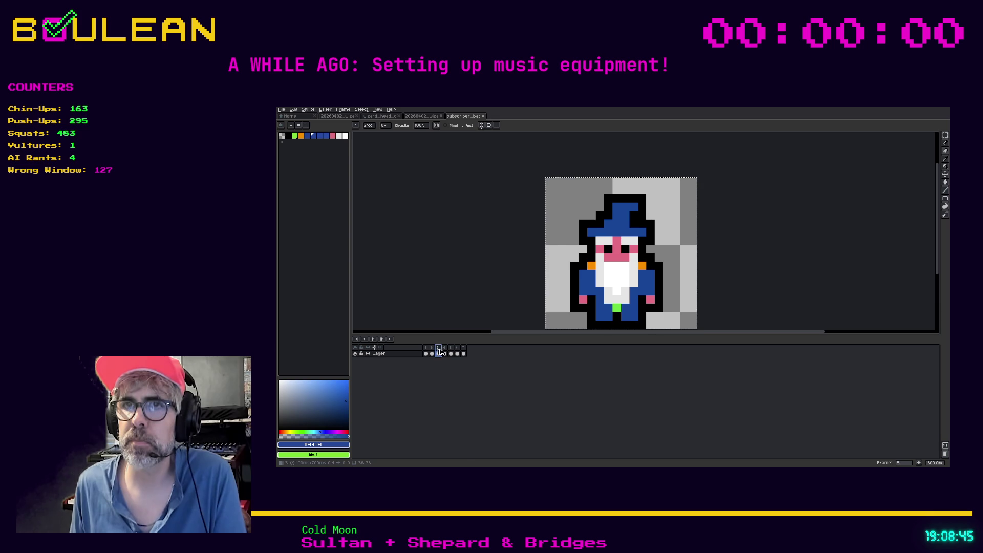
pyautogui.click(422, 115)
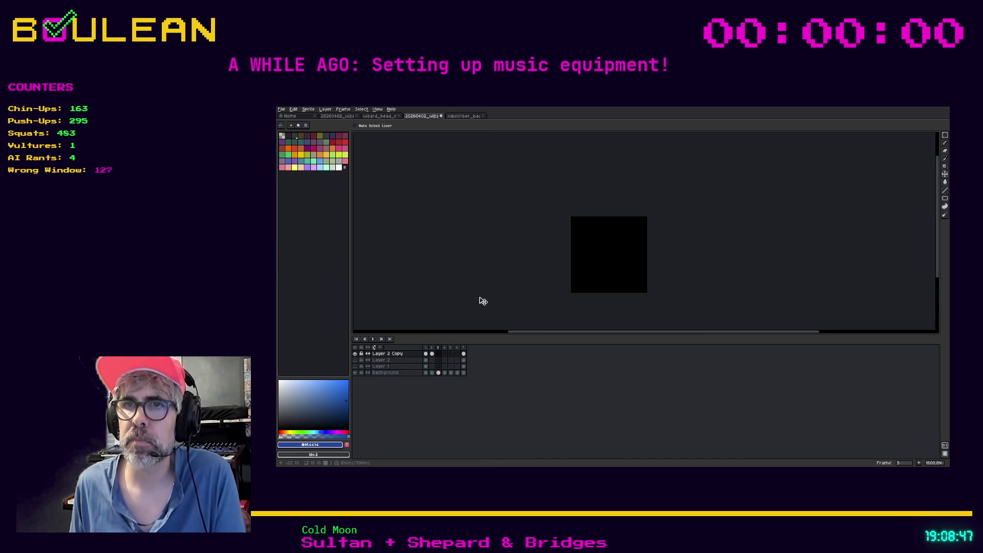
pyautogui.hotkey('ctrl', 'z')
pyautogui.click(631, 276)
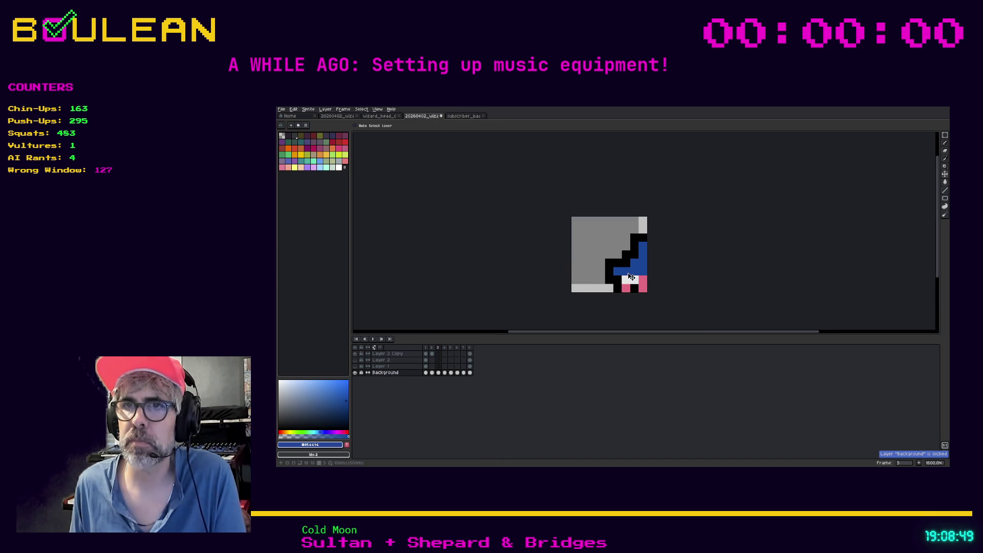
pyautogui.hotkey('ctrl', 'z')
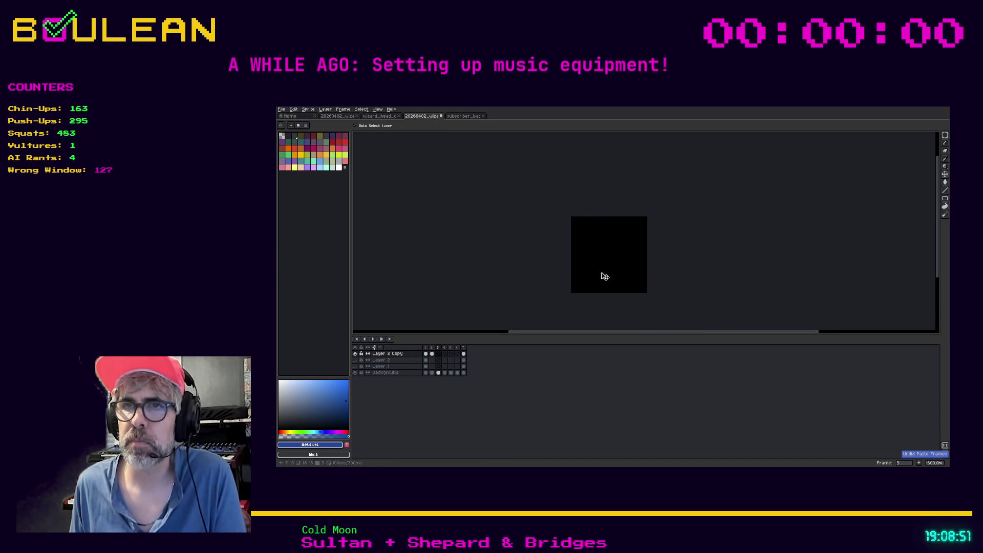
pyautogui.doubleClick(440, 353)
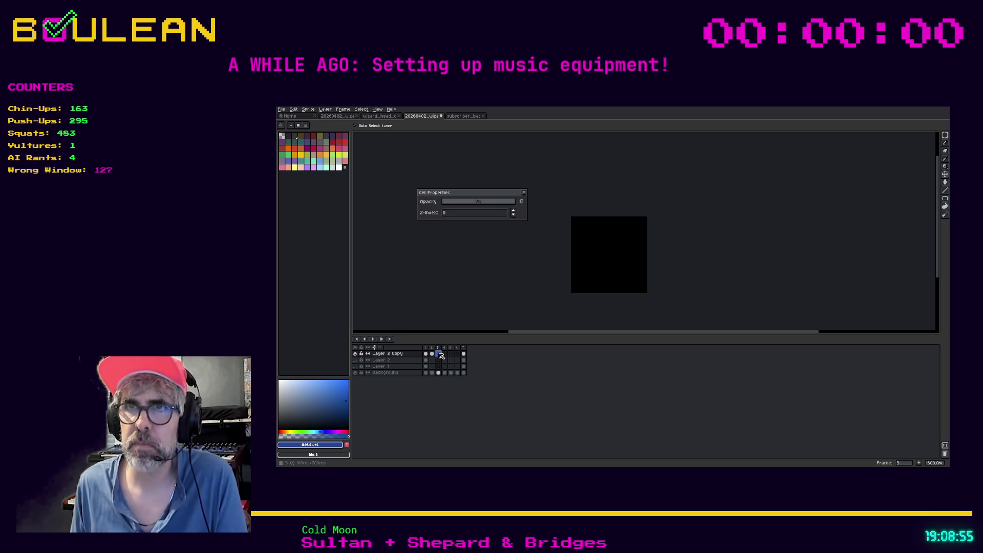
pyautogui.click(523, 193)
pyautogui.hotkey('ctrl', 'y')
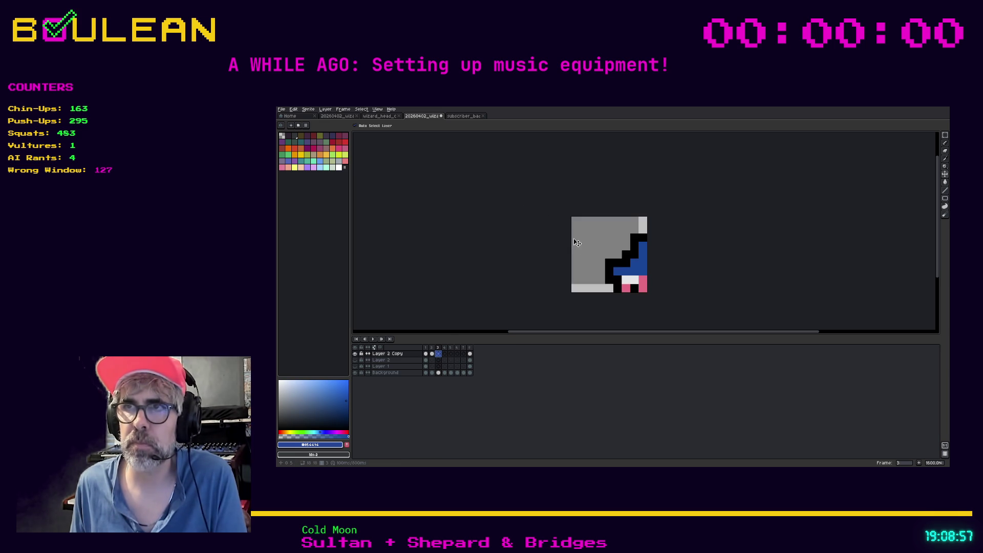
pyautogui.hotkey('ctrl', 'z')
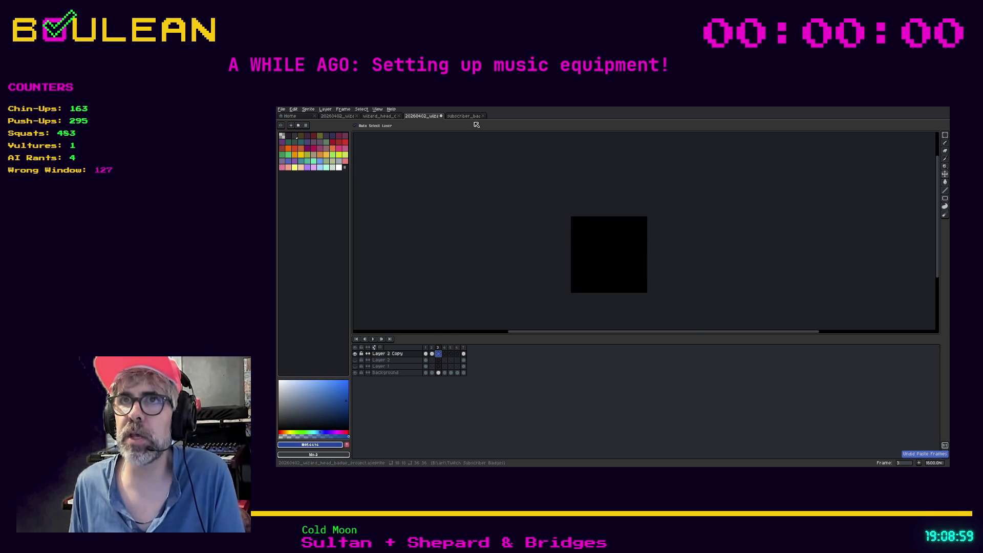
pyautogui.hotkey('ctrl', 'Tab')
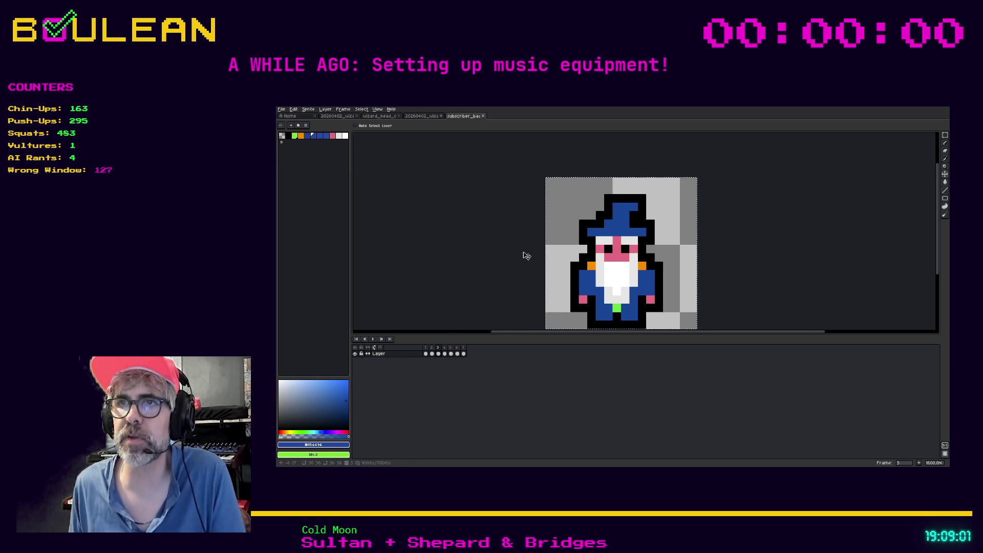
pyautogui.click(427, 116)
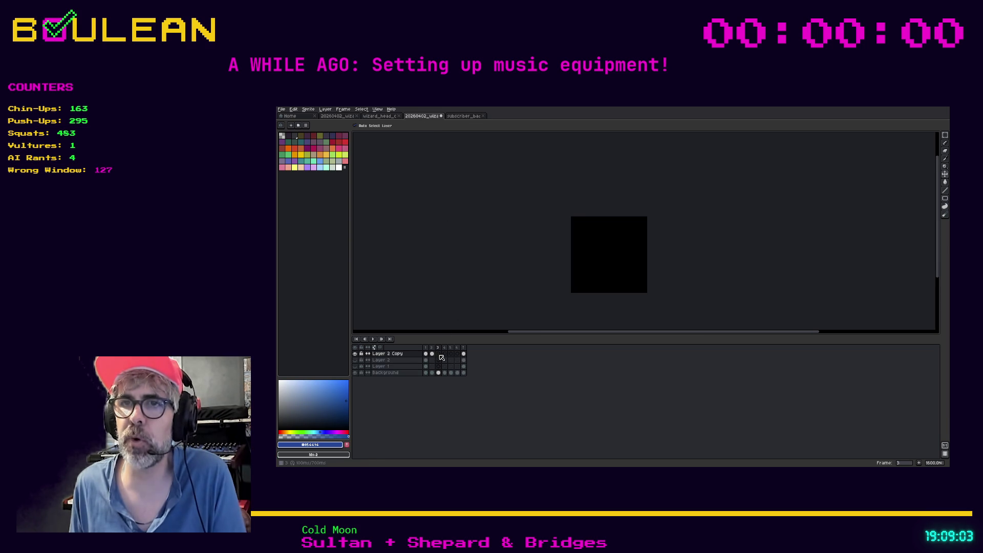
# - Paste the full wizard sprite into frame 3, centre it on the canvas and commit it
pyautogui.hotkey('ctrl', 'v')
pyautogui.moveTo(639, 281); pyautogui.dragTo(601, 251)
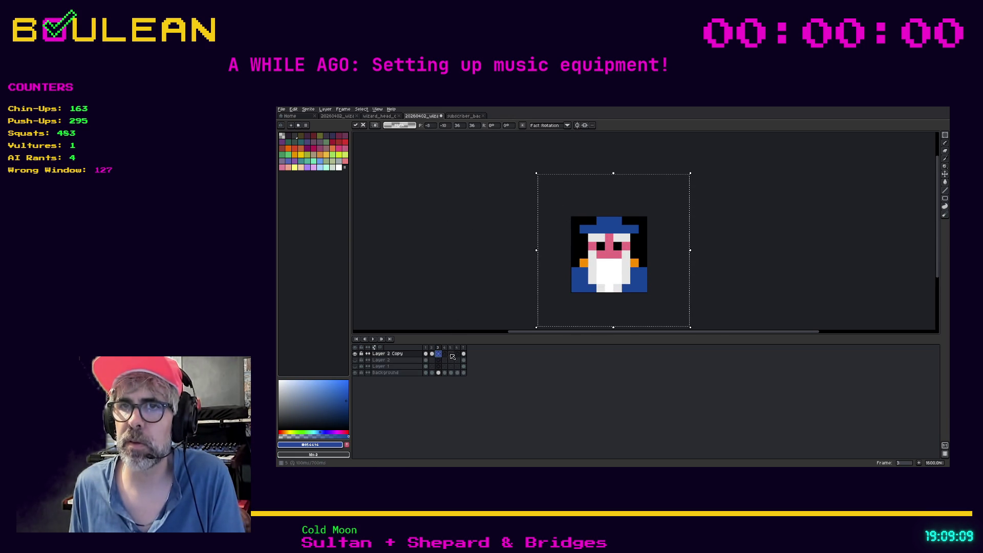
pyautogui.press('Return')
pyautogui.press('b')
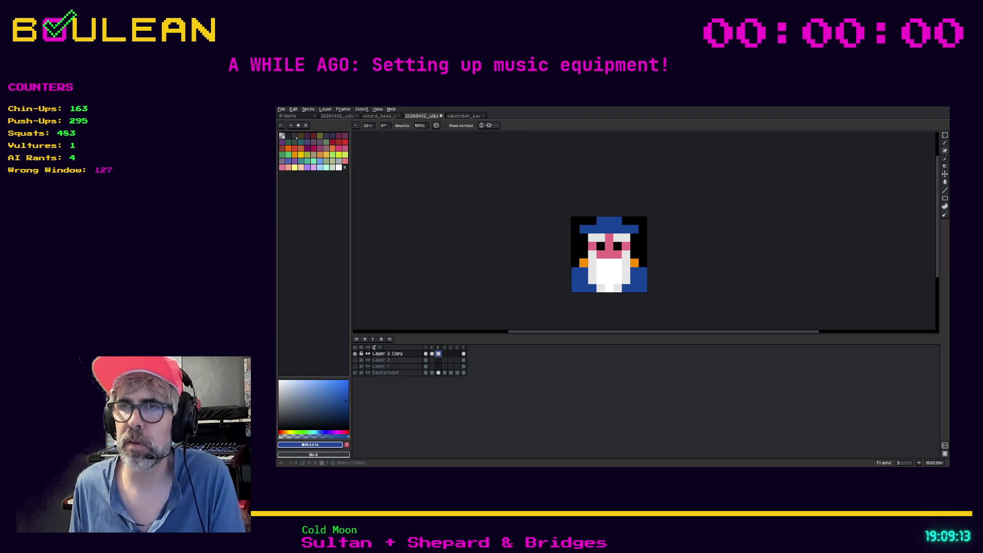
pyautogui.click(464, 353)
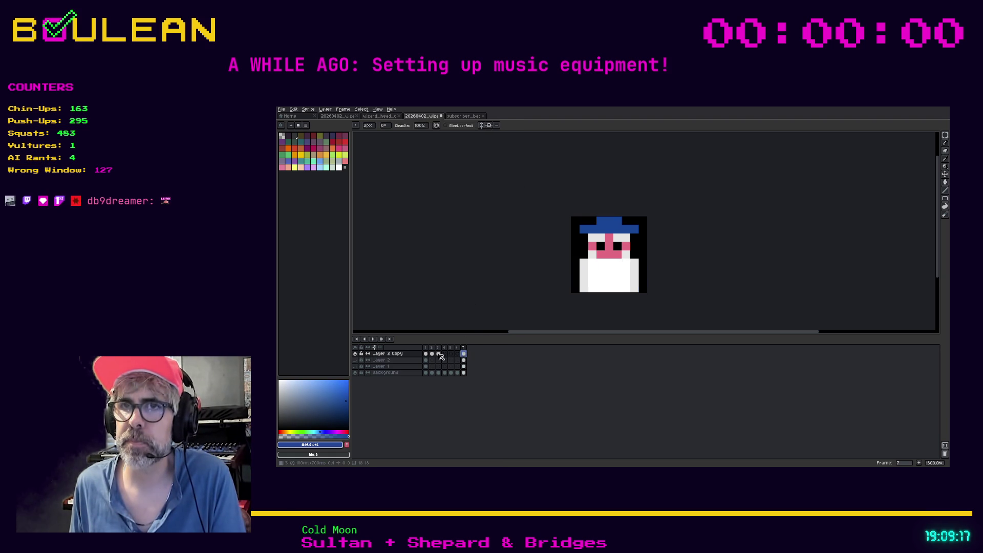
# - Paint black over frame 3's robe and right hand, then view frame 4 of the original badge
pyautogui.click(438, 354)
pyautogui.moveTo(584, 262)
pyautogui.mouseDown()
pyautogui.moveTo(579, 291)
pyautogui.moveTo(574, 271)
pyautogui.mouseUp()
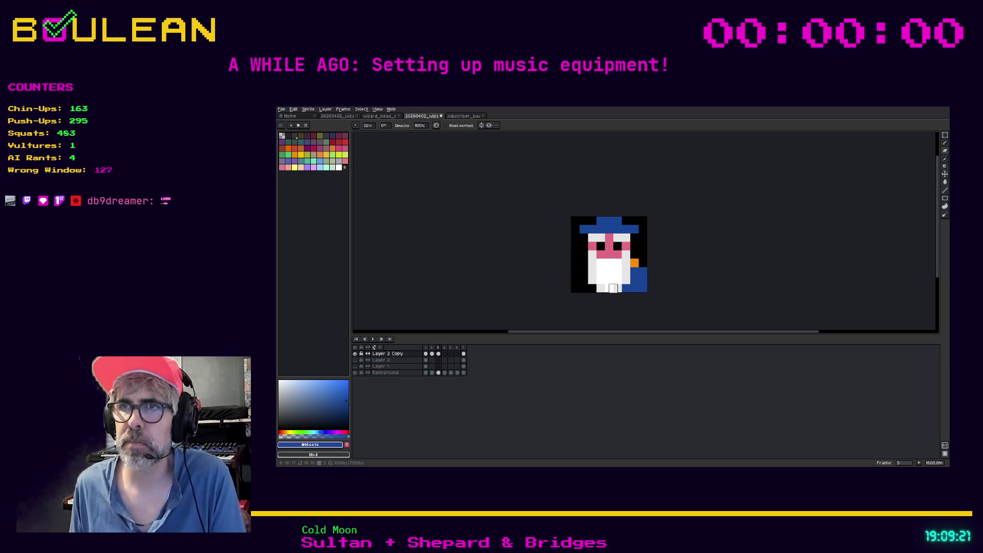
pyautogui.moveTo(635, 288)
pyautogui.mouseDown()
pyautogui.moveTo(634, 263)
pyautogui.moveTo(638, 302)
pyautogui.mouseUp()
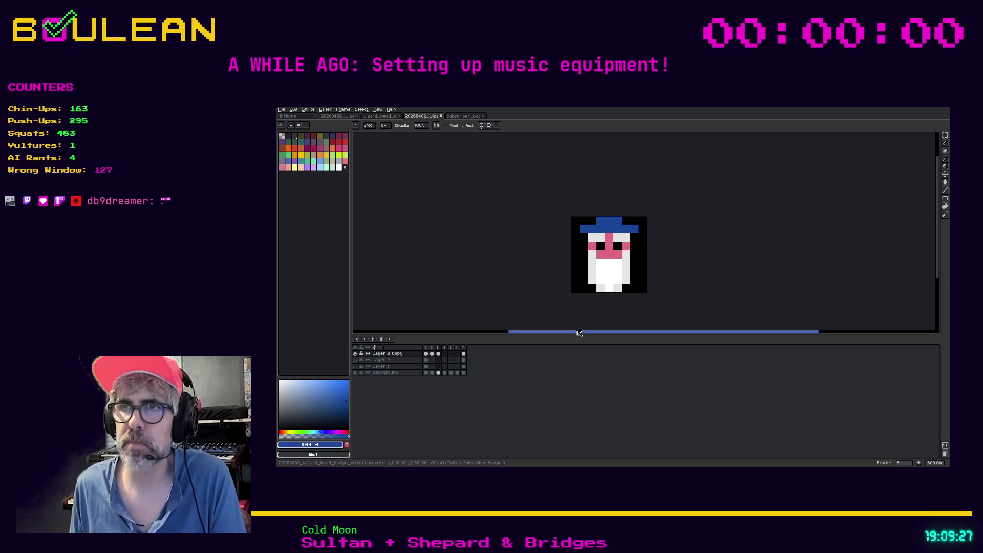
pyautogui.click(463, 116)
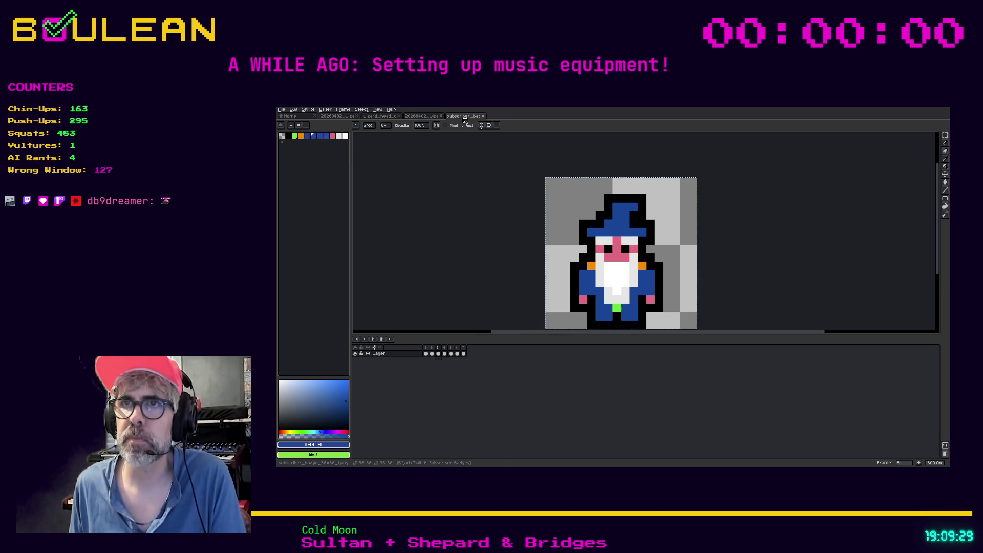
pyautogui.click(445, 351)
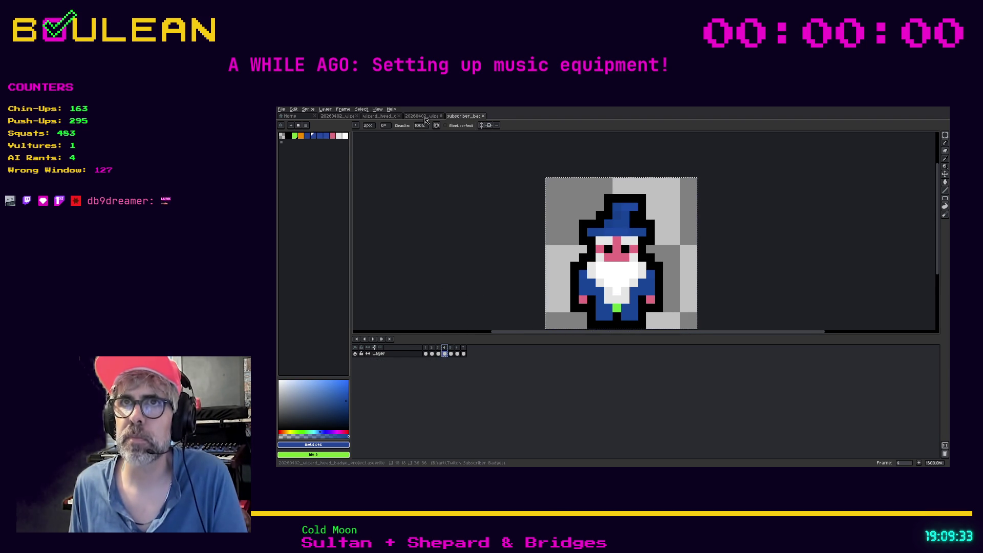
pyautogui.hotkey('ctrl', 'shift', 'Tab')
# - Try pasting the copied art as a new frame 4, then undo it
pyautogui.hotkey('alt', 'n')
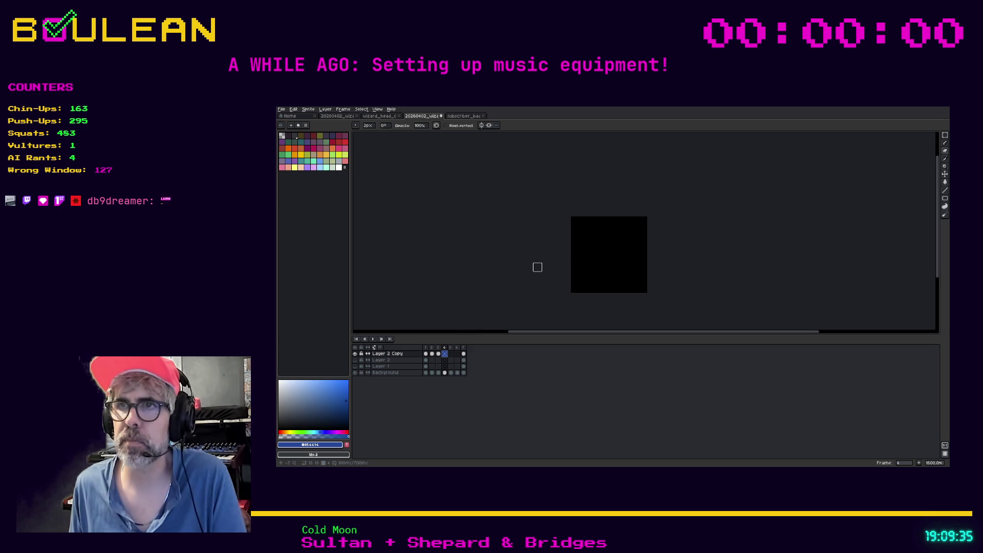
pyautogui.hotkey('ctrl', 'v')
pyautogui.press('v')
pyautogui.click(619, 276)
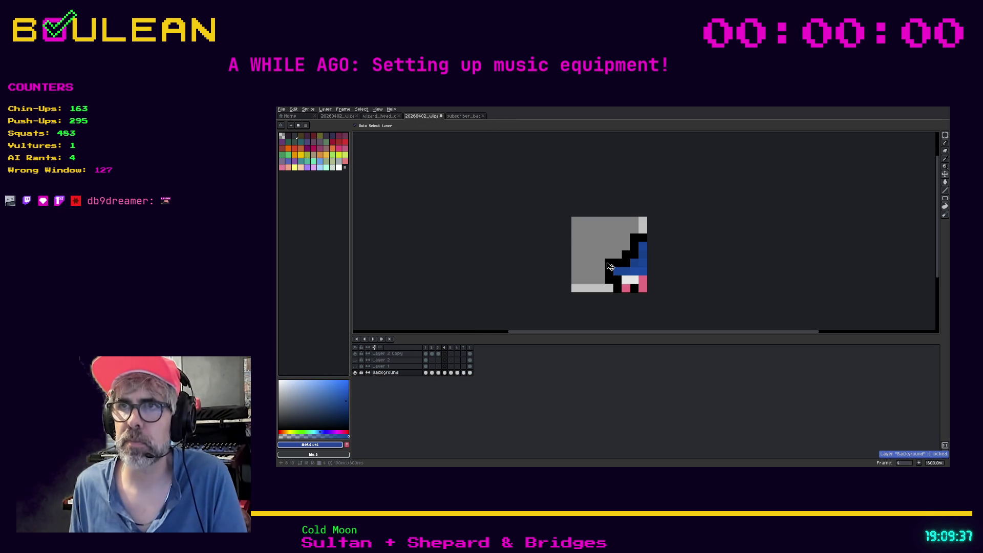
pyautogui.hotkey('ctrl', 'z')
pyautogui.hotkey('ctrl', 'z')
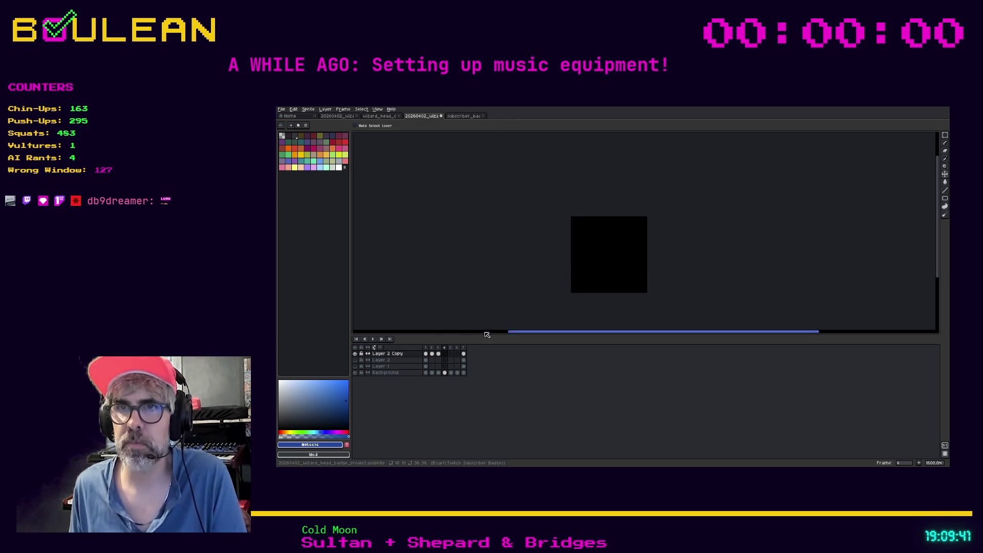
pyautogui.hotkey('ctrl', 'y')
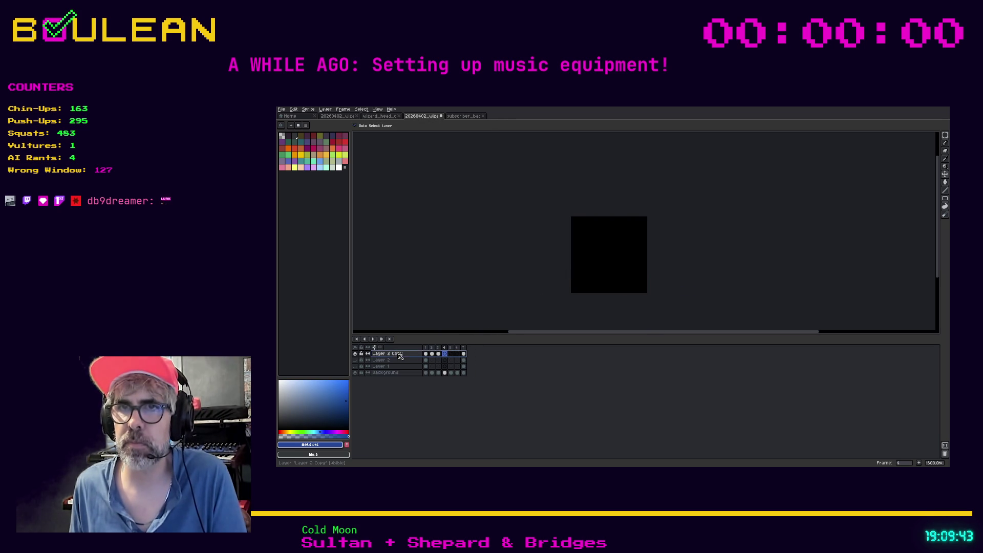
pyautogui.hotkey('ctrl', 'y')
pyautogui.hotkey('ctrl', 'z')
pyautogui.hotkey('ctrl', 'z')
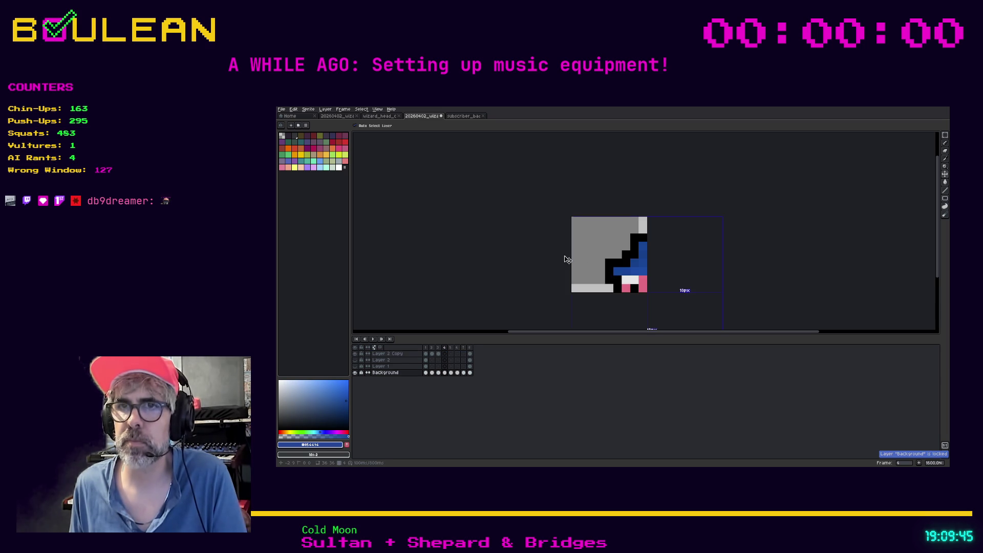
# - Paste the wizard sprite into frame 4, centre and commit it, and repaint the lower-right robe
pyautogui.click(458, 116)
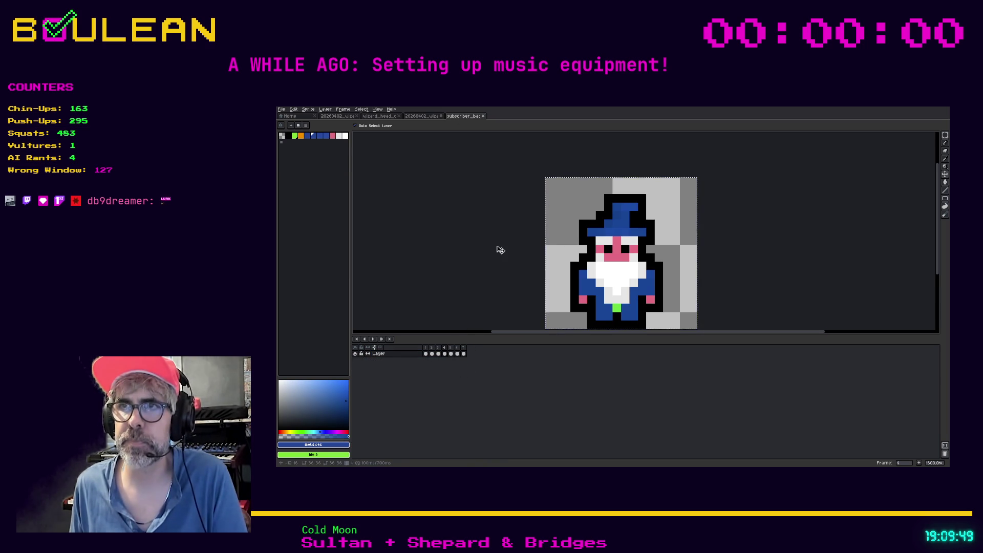
pyautogui.click(431, 117)
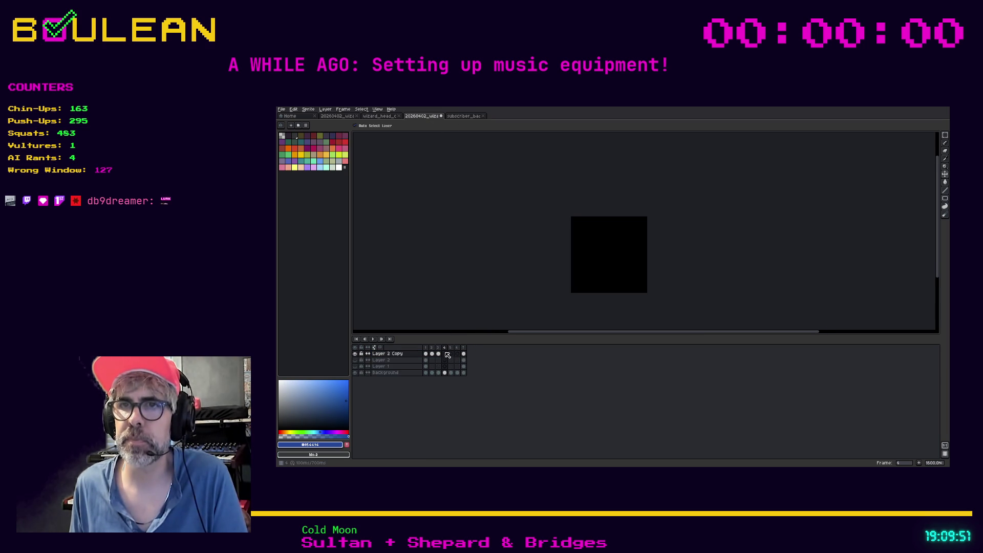
pyautogui.hotkey('ctrl', 'v')
pyautogui.moveTo(617, 267); pyautogui.dragTo(593, 231)
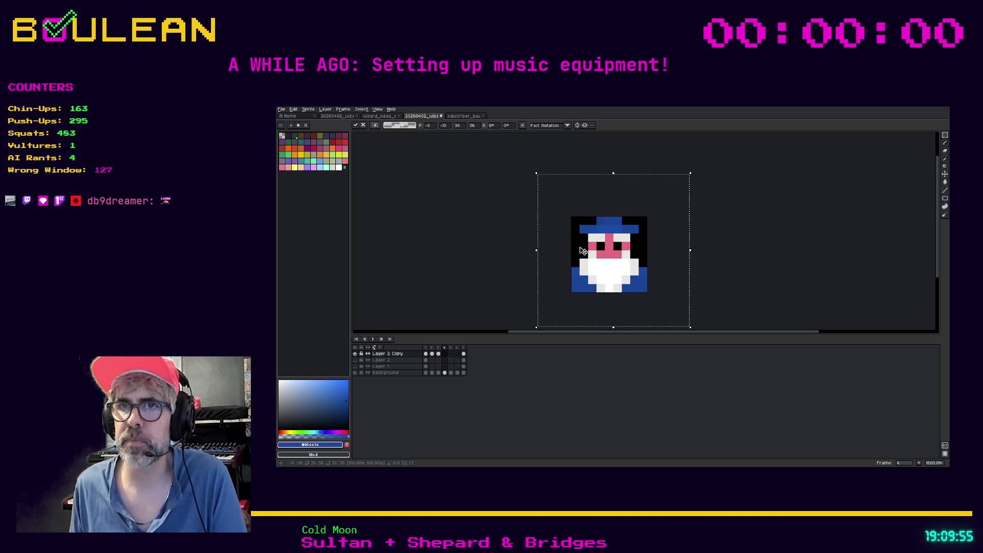
pyautogui.press('Return')
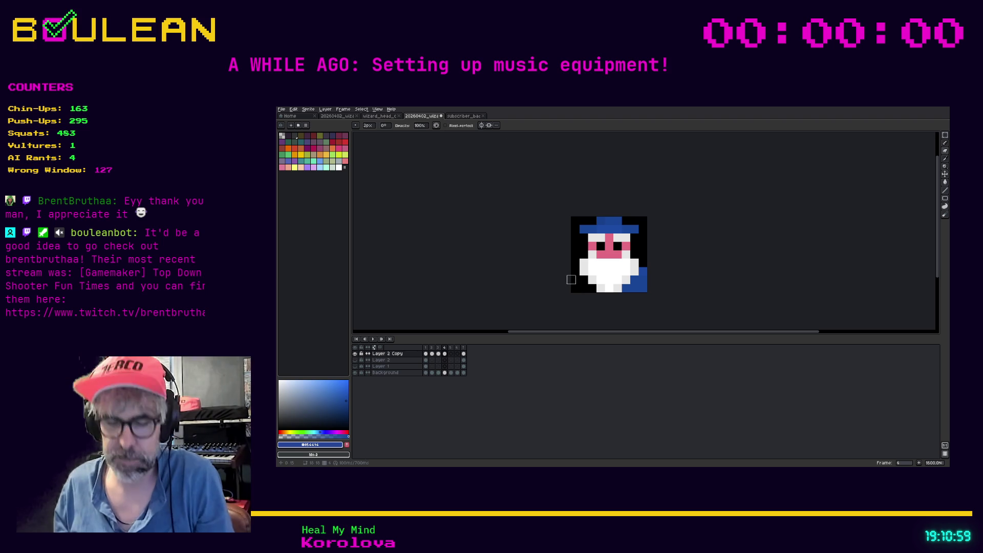
pyautogui.moveTo(642, 272); pyautogui.dragTo(638, 289)
# - Undo the last robe repaint stroke
pyautogui.hotkey('ctrl', 'z')
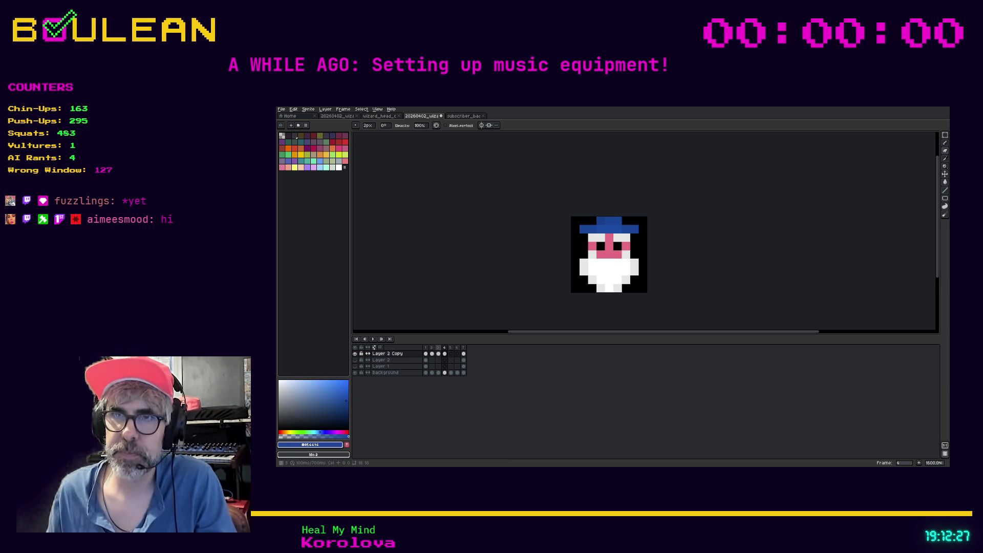
# - Flip between frames 3, 4 and 5 to compare the beards
pyautogui.press('Left')
pyautogui.press('Left')
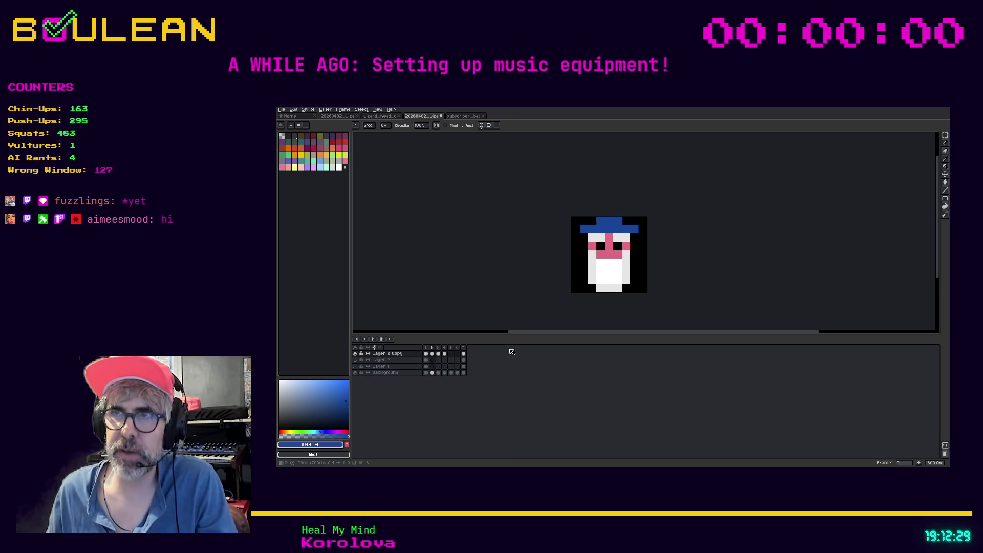
pyautogui.press('Right')
pyautogui.press('Right')
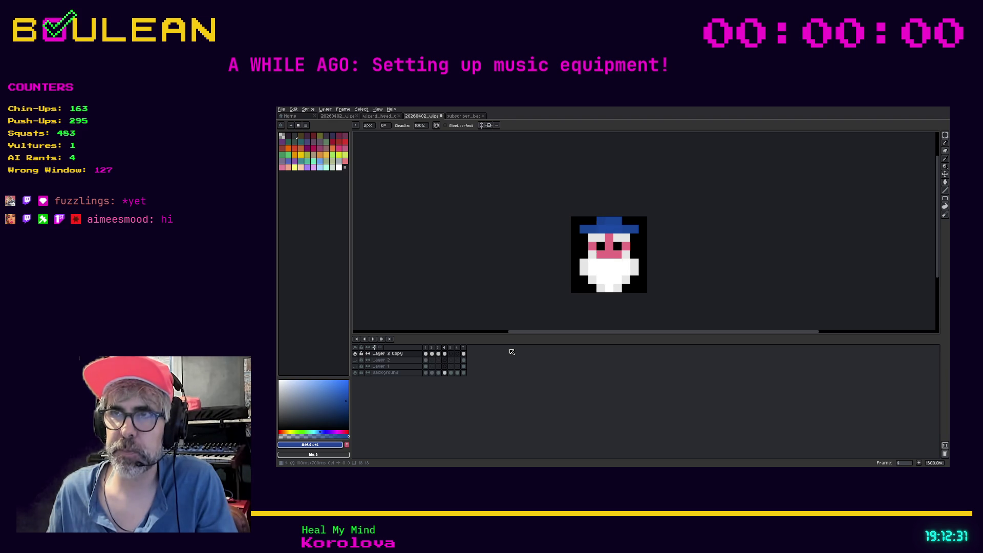
pyautogui.press('Right')
pyautogui.press('Left')
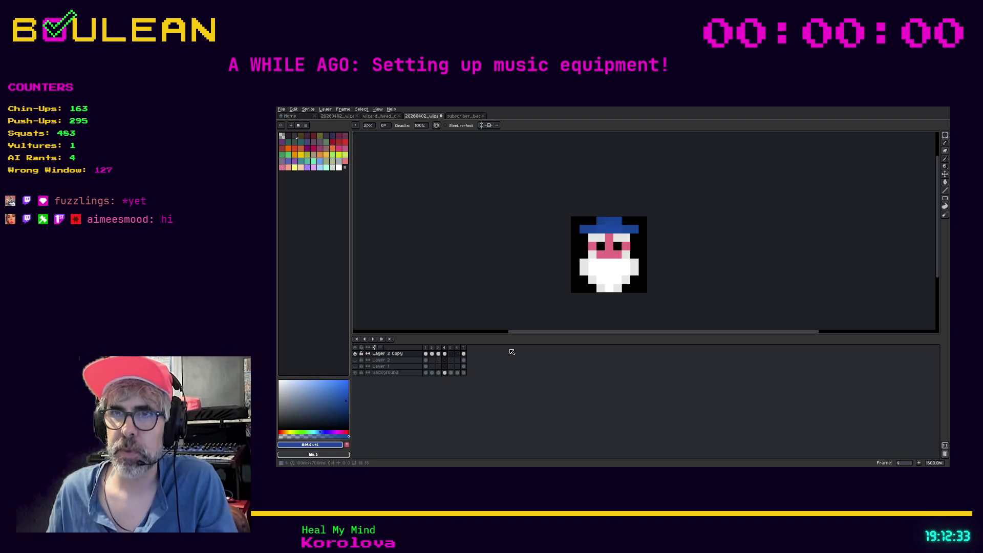
pyautogui.press('Right')
# - Select all of frame 5 in the subscriber badge and test-paste it into the wizard file, then undo
pyautogui.click(456, 116)
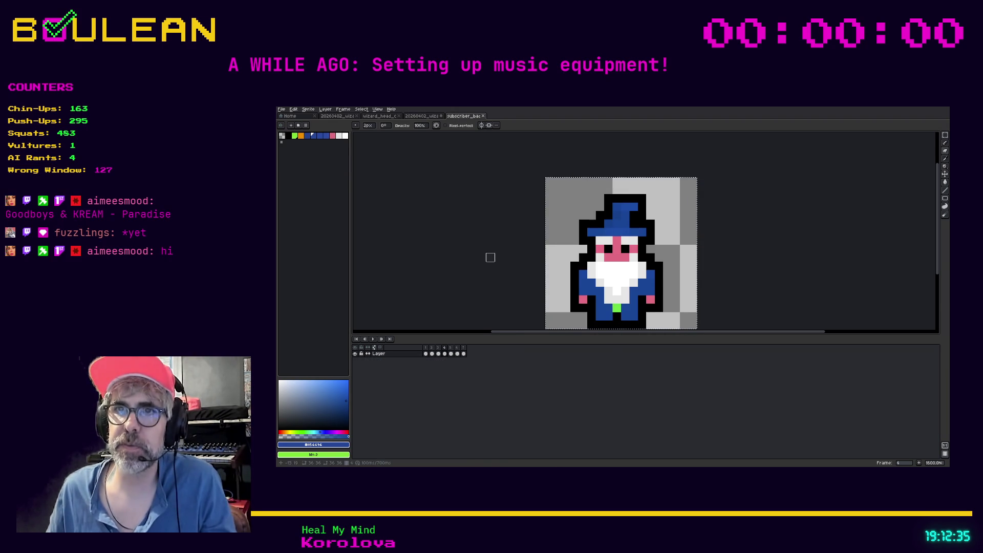
pyautogui.click(450, 349)
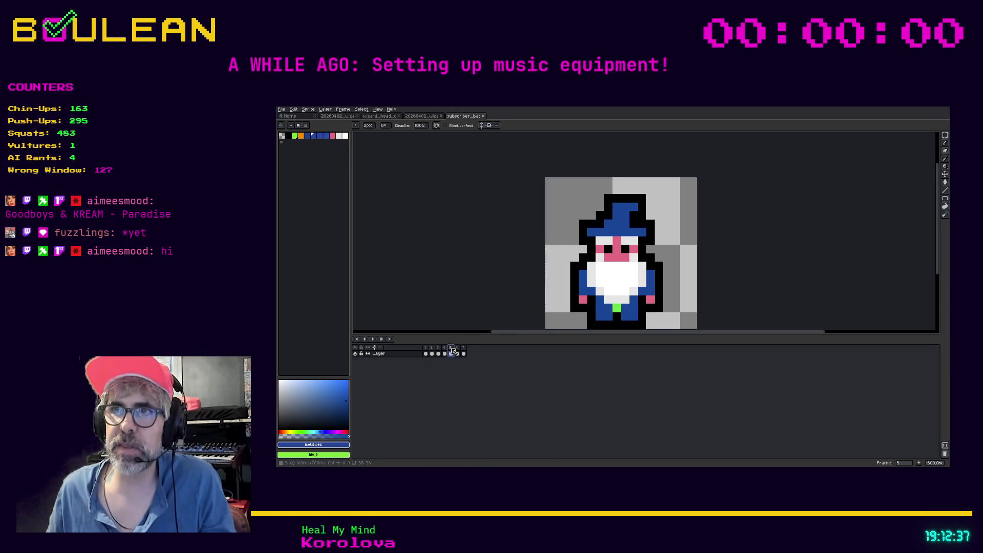
pyautogui.hotkey('ctrl', 'a')
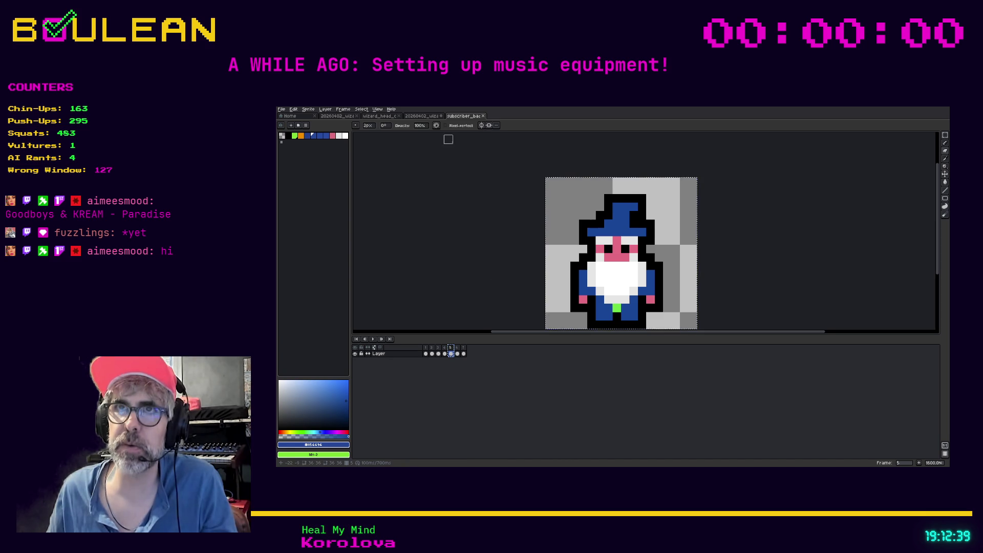
pyautogui.click(434, 121)
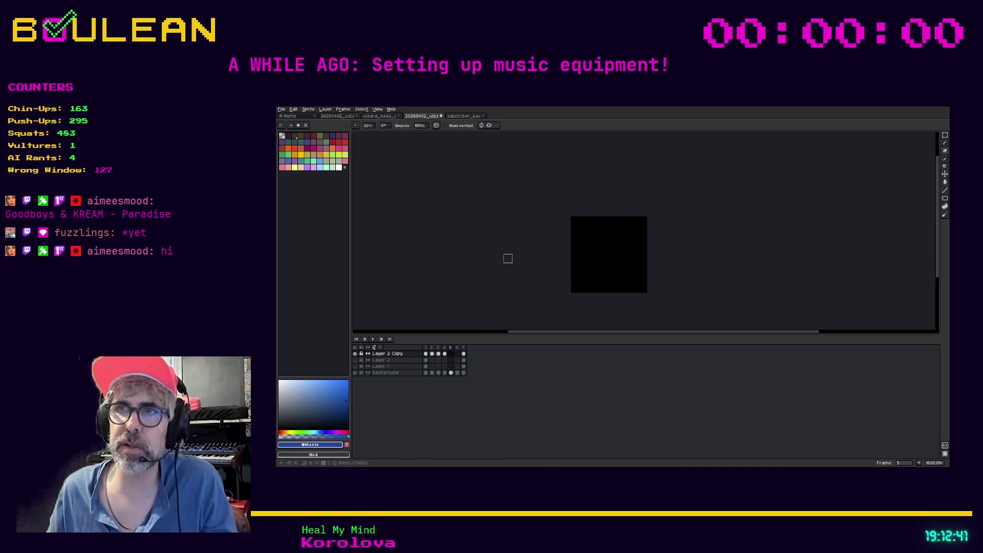
pyautogui.hotkey('ctrl', 'v')
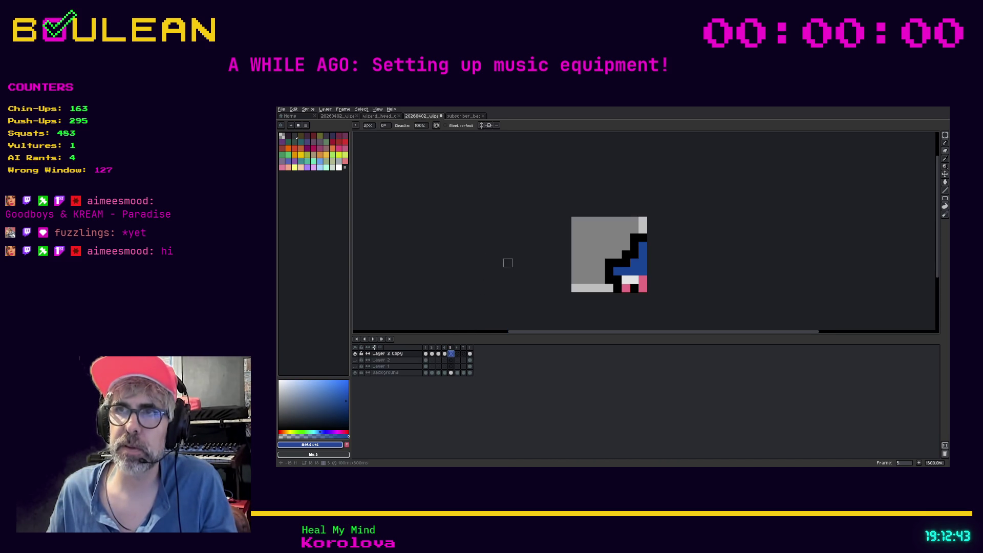
pyautogui.hotkey('ctrl', 'z')
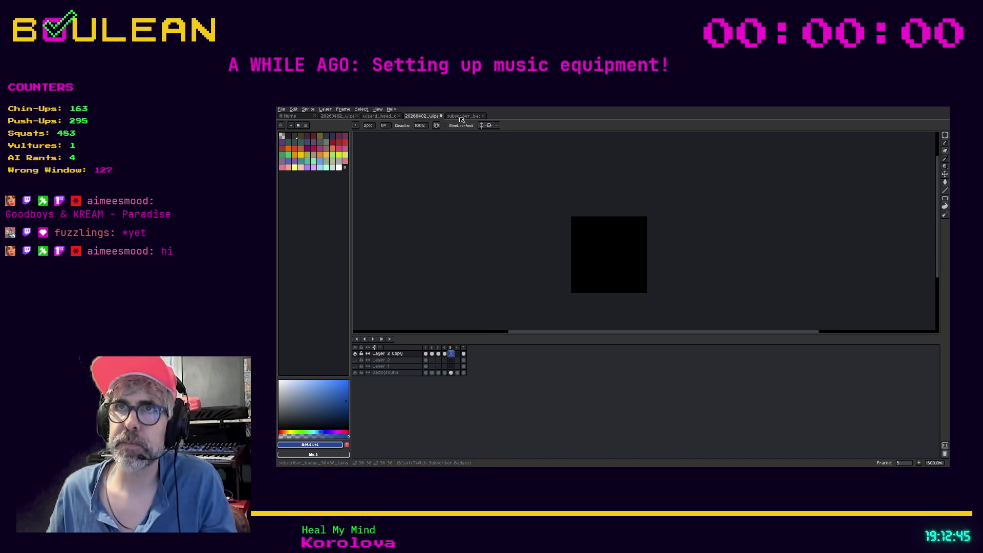
# - Save the subscriber badge without exporting and return to the wizard-head file
pyautogui.click(460, 117)
pyautogui.hotkey('ctrl', 's')
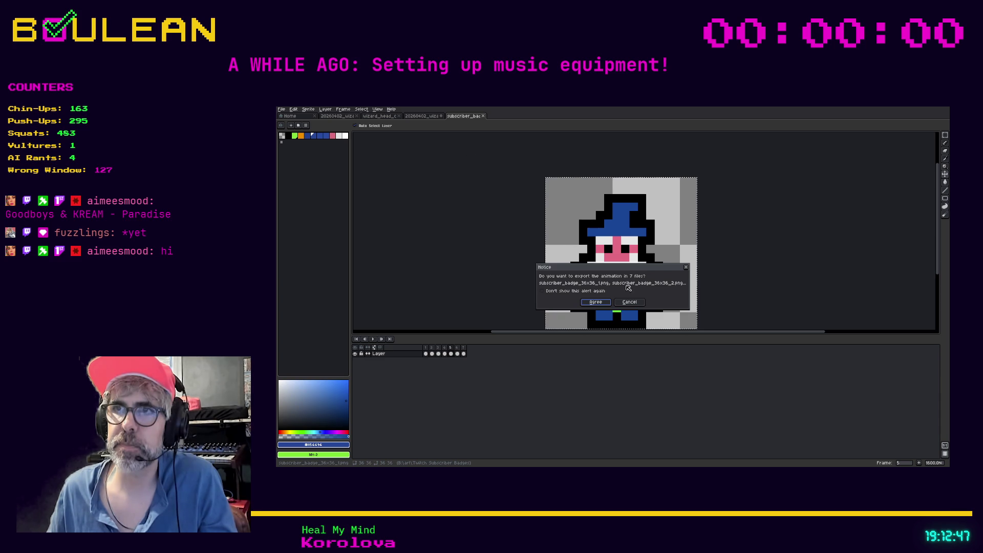
pyautogui.click(624, 302)
pyautogui.click(427, 116)
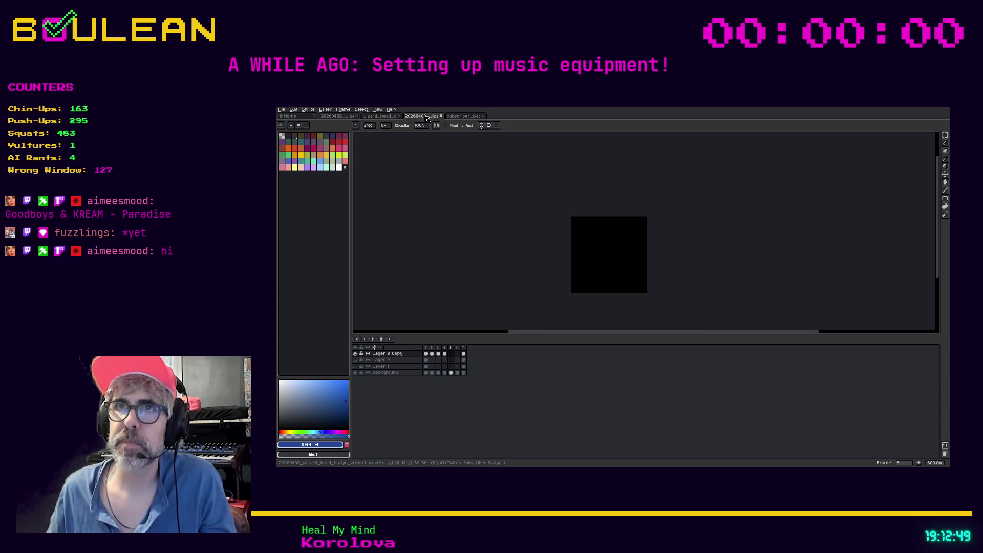
# - Paste the wizard art into frame 5, move it onto the canvas and commit it
pyautogui.hotkey('ctrl', 'v')
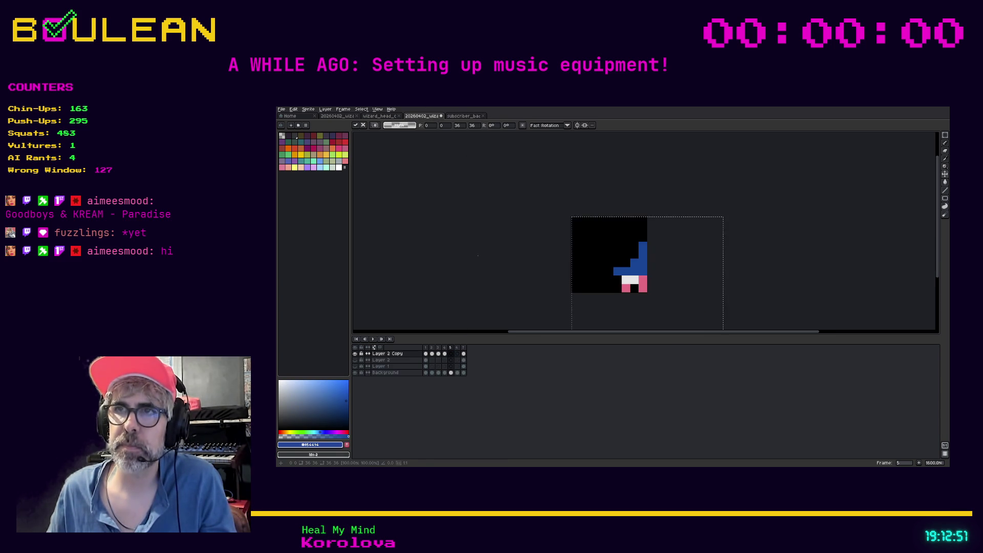
pyautogui.press('Return')
pyautogui.moveTo(617, 280); pyautogui.dragTo(592, 255)
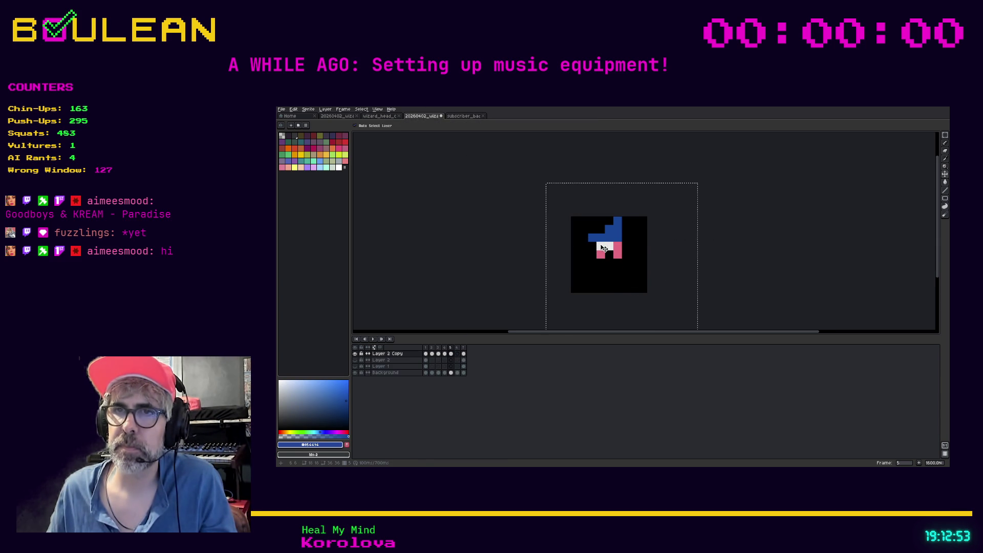
pyautogui.hotkey('ctrl', 'z')
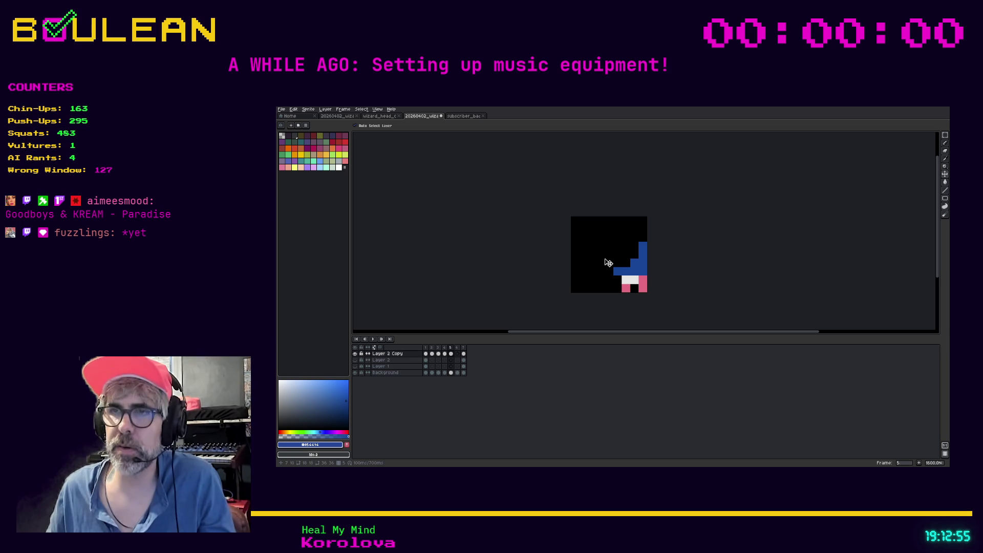
pyautogui.hotkey('ctrl', 'z')
pyautogui.hotkey('ctrl', 'z')
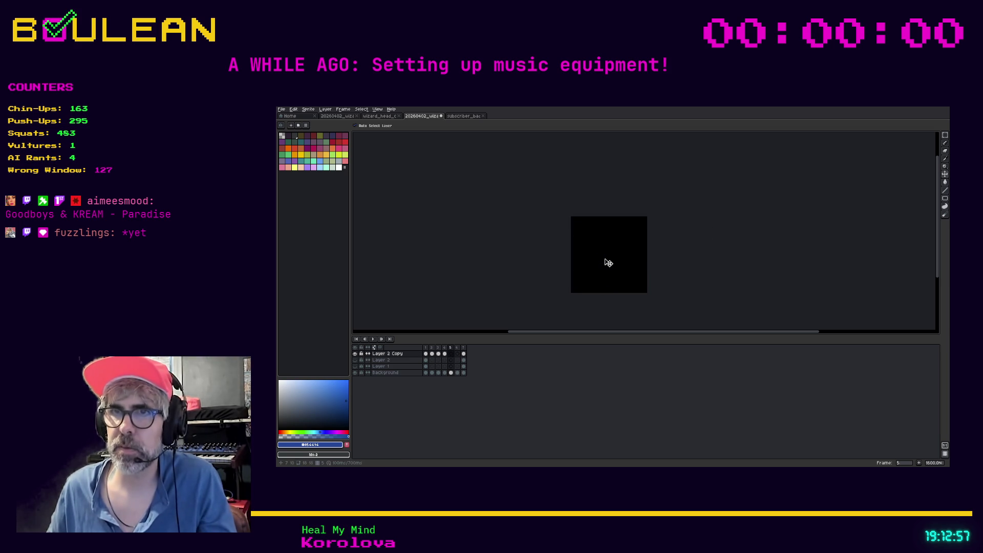
pyautogui.hotkey('ctrl', 'v')
pyautogui.moveTo(635, 279)
pyautogui.mouseDown()
pyautogui.moveTo(593, 251)
pyautogui.moveTo(603, 240)
pyautogui.mouseUp()
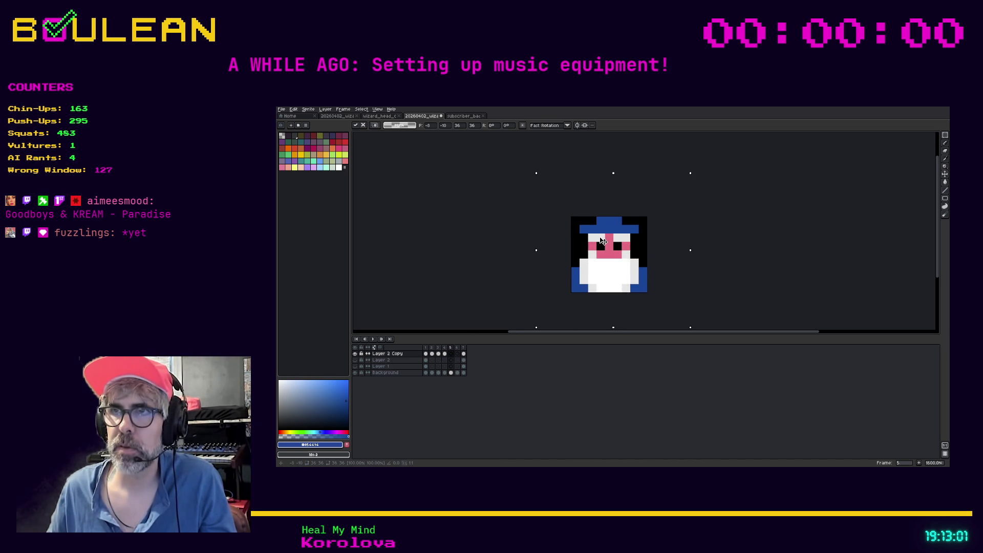
pyautogui.hotkey('ctrl', 'd')
# - Paint the left, bottom-left and right blue edge columns black, then check frames 7, 5 and 6
pyautogui.press('b')
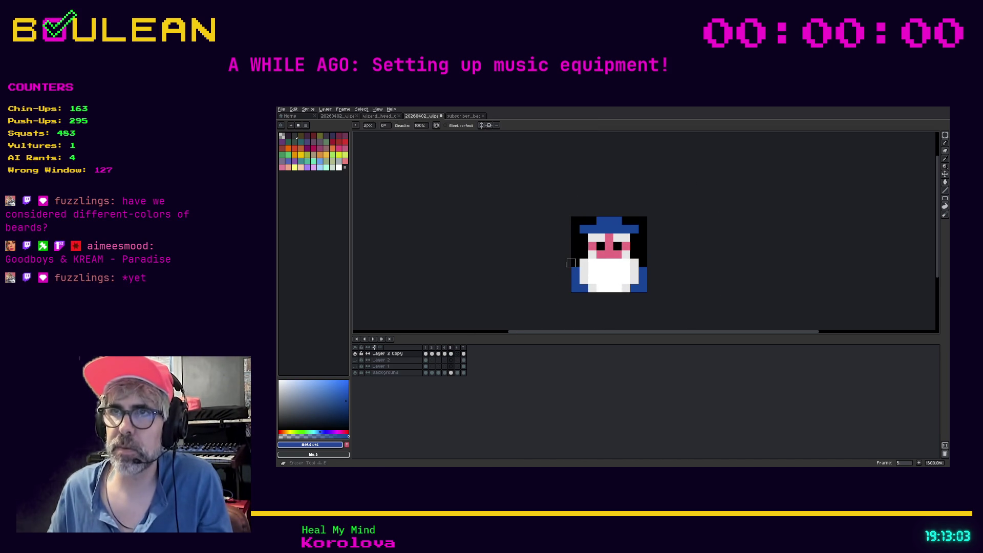
pyautogui.moveTo(574, 270); pyautogui.dragTo(575, 287)
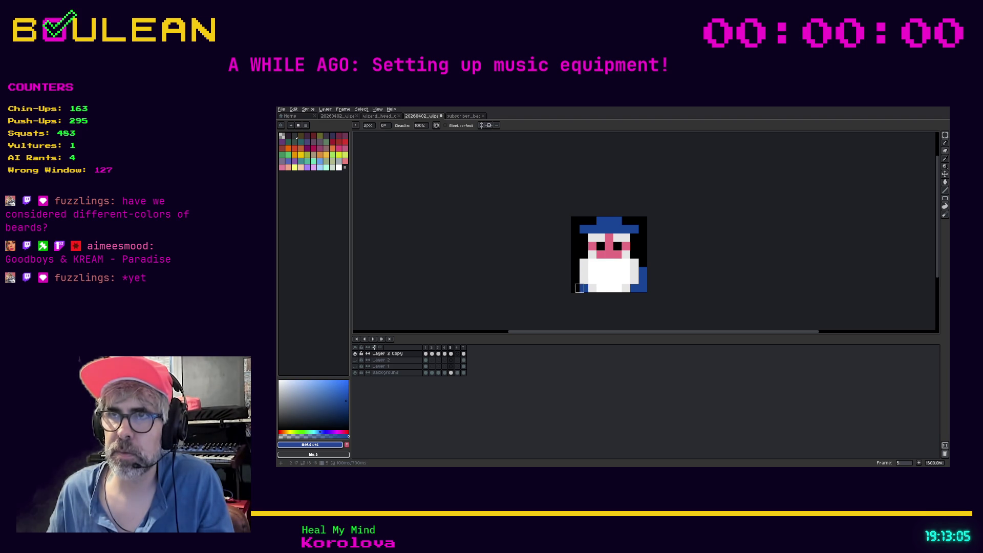
pyautogui.click(578, 287)
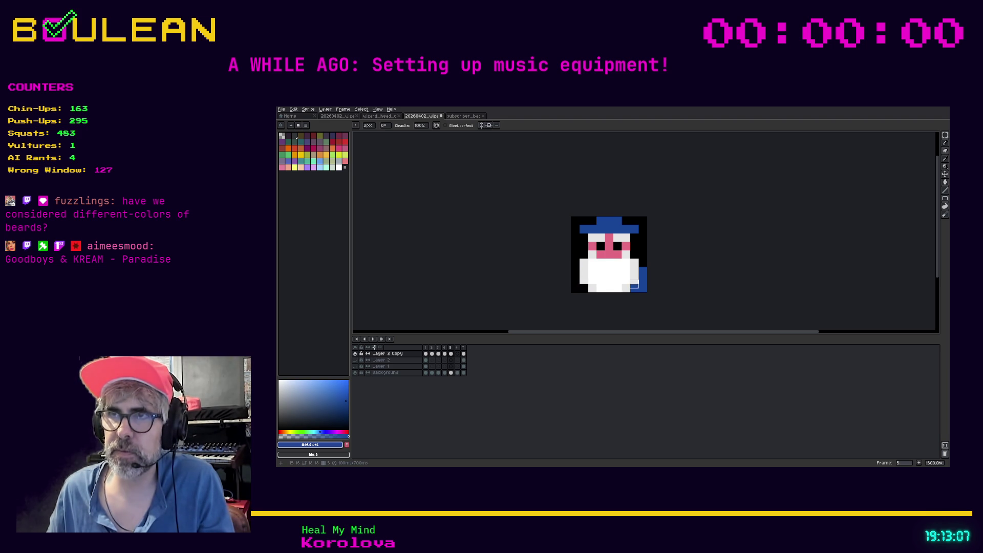
pyautogui.moveTo(643, 287); pyautogui.dragTo(643, 269)
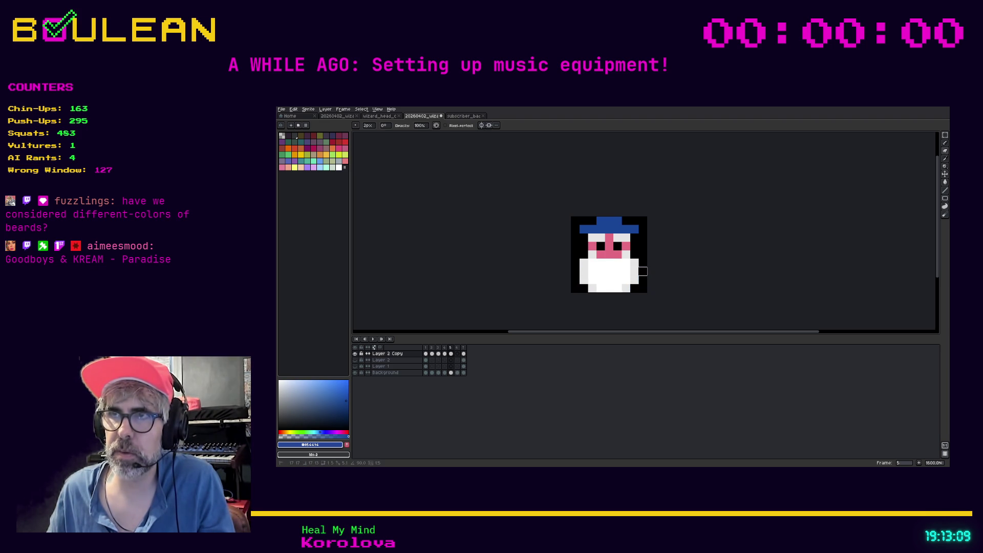
pyautogui.click(463, 354)
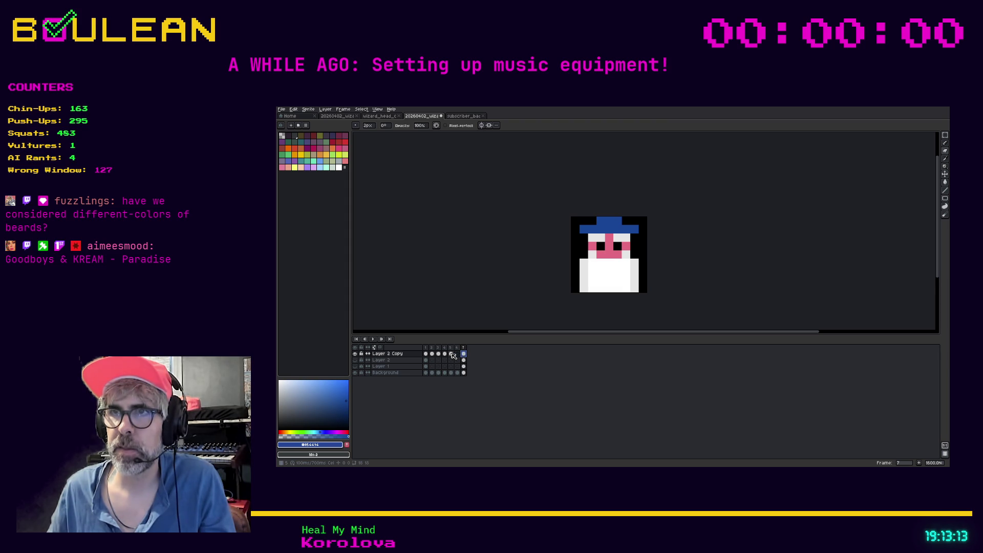
pyautogui.click(451, 354)
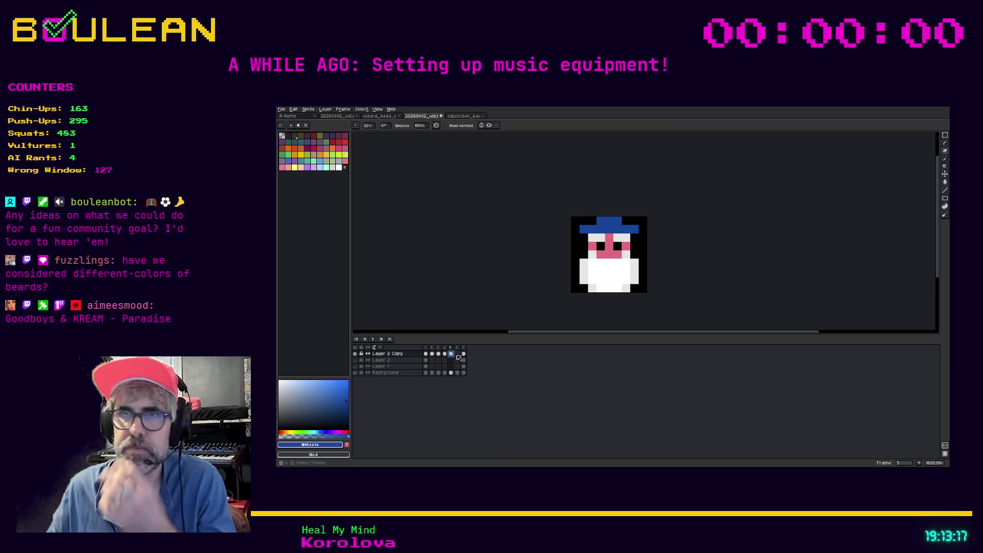
pyautogui.click(457, 354)
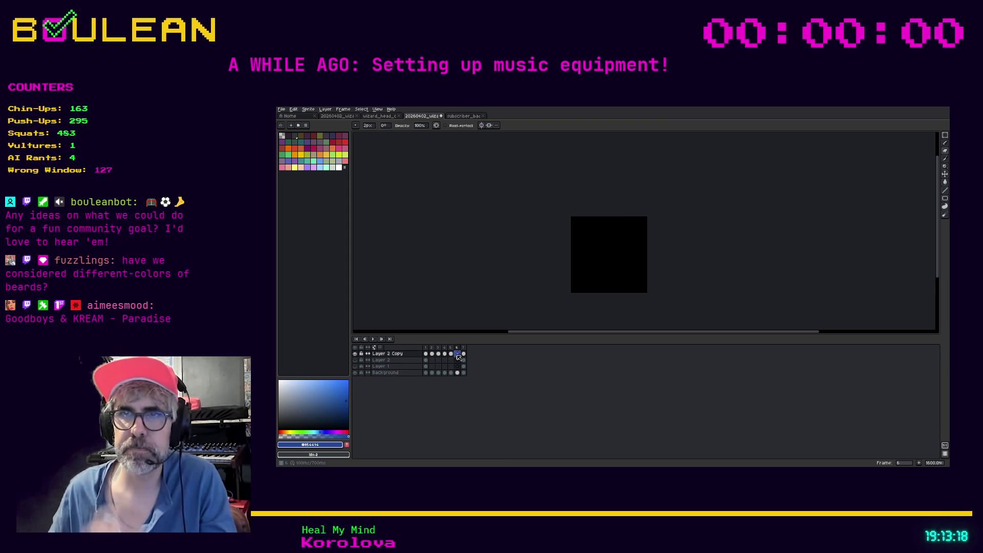
# - Compare with the badge's frame 6, move the wizard head into place and paint its lower blue edge black
pyautogui.click(468, 116)
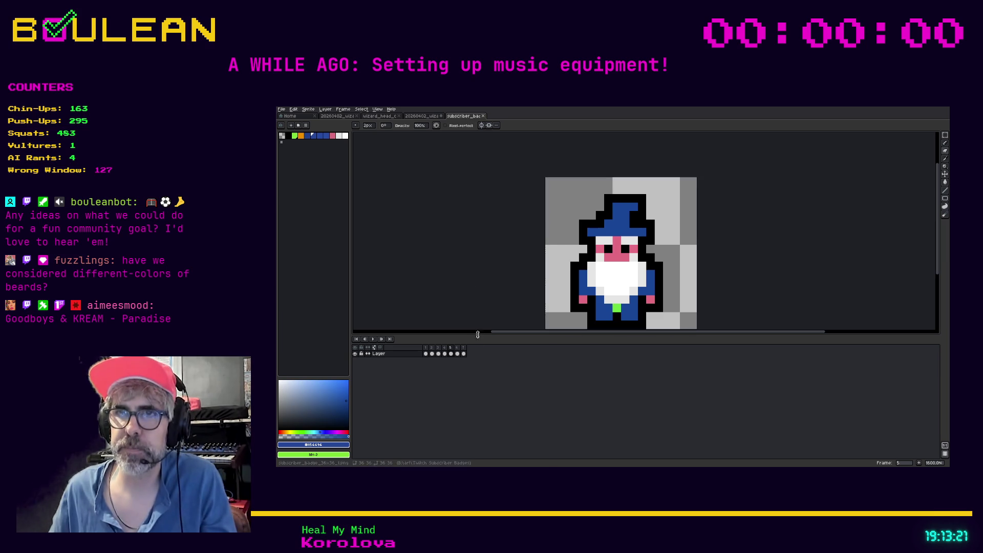
pyautogui.click(457, 353)
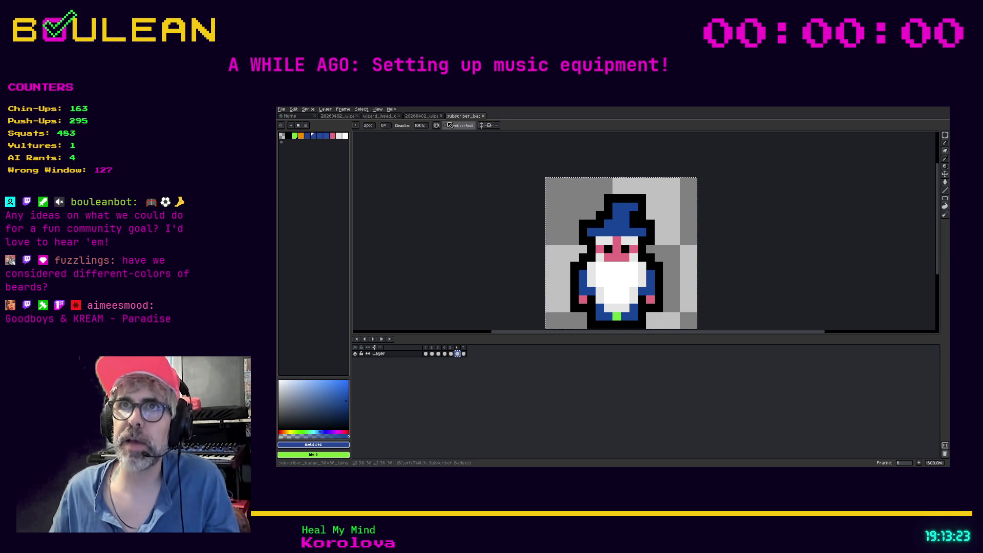
pyautogui.click(422, 116)
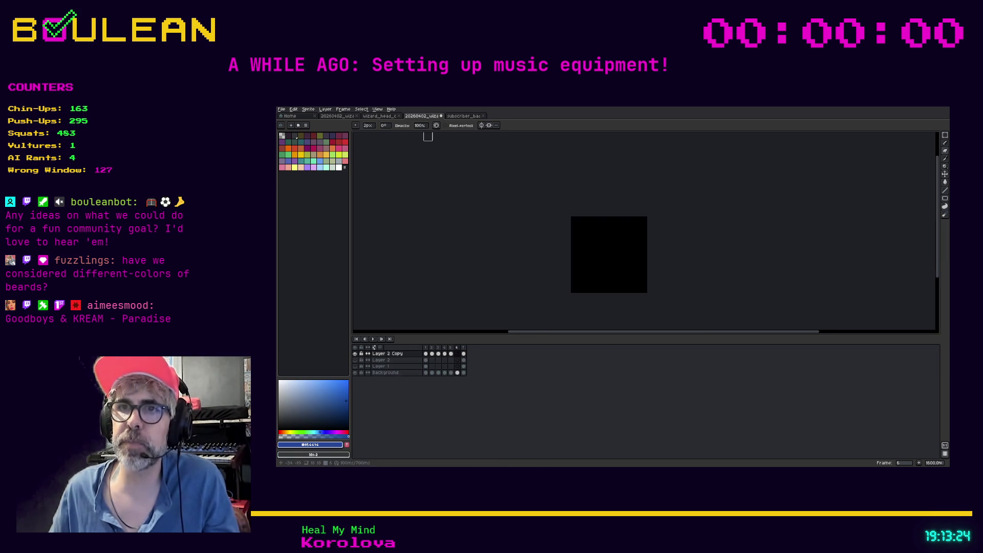
pyautogui.click(457, 353)
pyautogui.press('v')
pyautogui.moveTo(527, 246)
pyautogui.mouseDown()
pyautogui.moveTo(625, 267)
pyautogui.moveTo(642, 283)
pyautogui.moveTo(604, 244)
pyautogui.mouseUp()
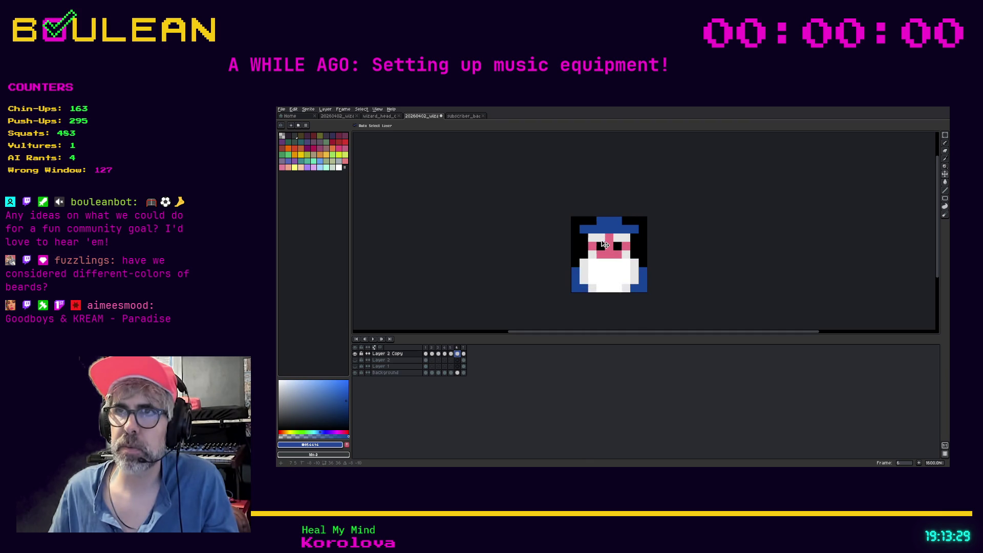
pyautogui.press('b')
pyautogui.moveTo(575, 271)
pyautogui.mouseDown()
pyautogui.moveTo(575, 288)
pyautogui.moveTo(643, 288)
pyautogui.moveTo(642, 279)
pyautogui.mouseUp()
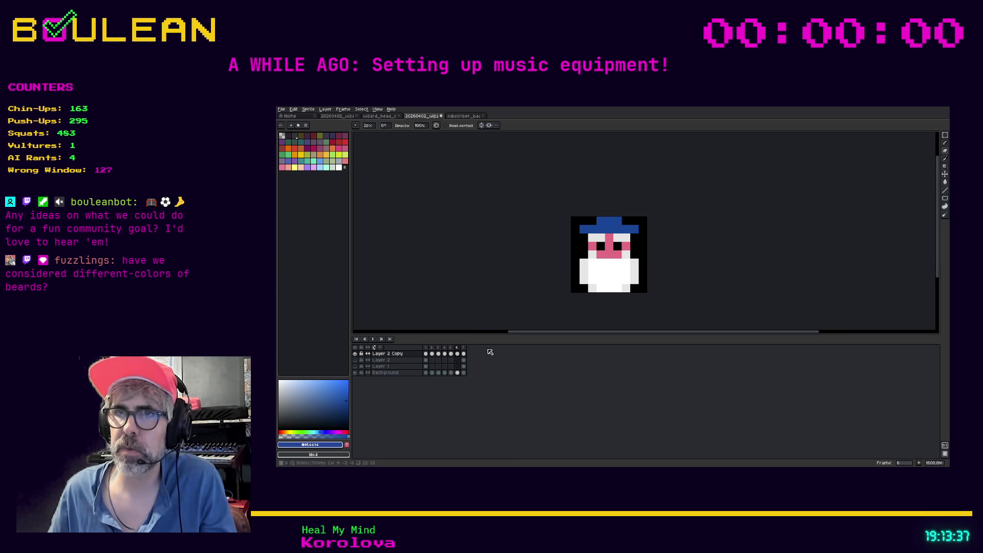
# - Compare the frame 5 and 4 beards with the full badge sprite, then save the project
pyautogui.click(450, 347)
pyautogui.click(444, 348)
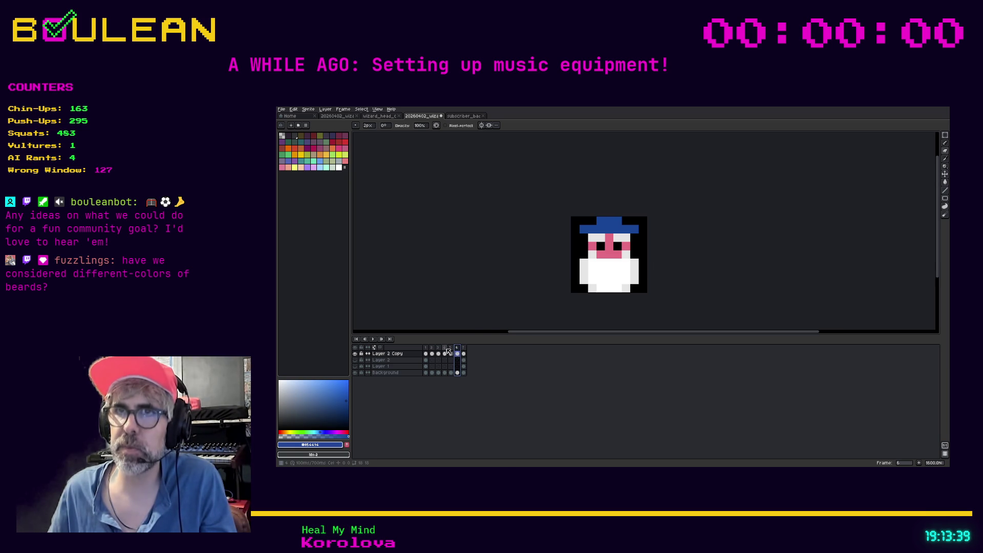
pyautogui.click(461, 115)
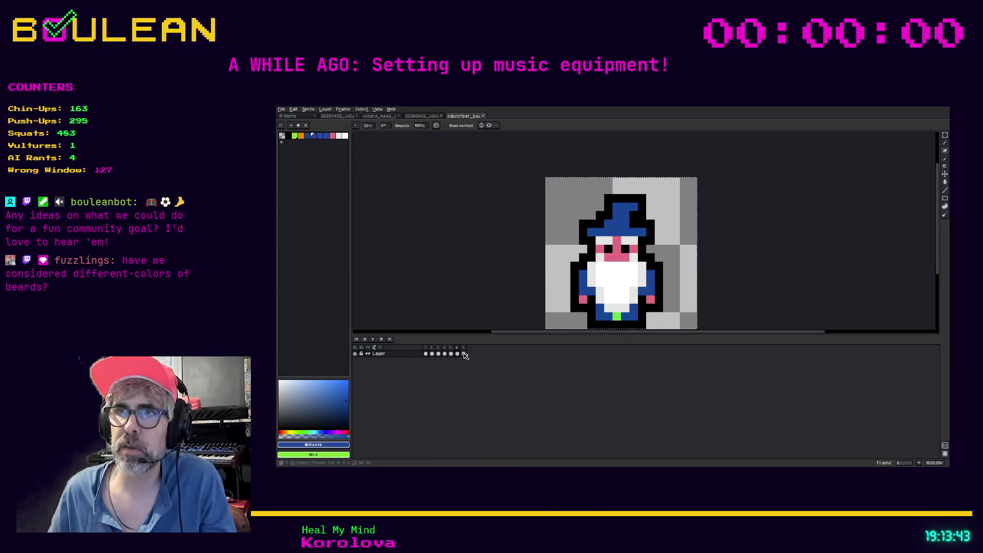
pyautogui.press('Left')
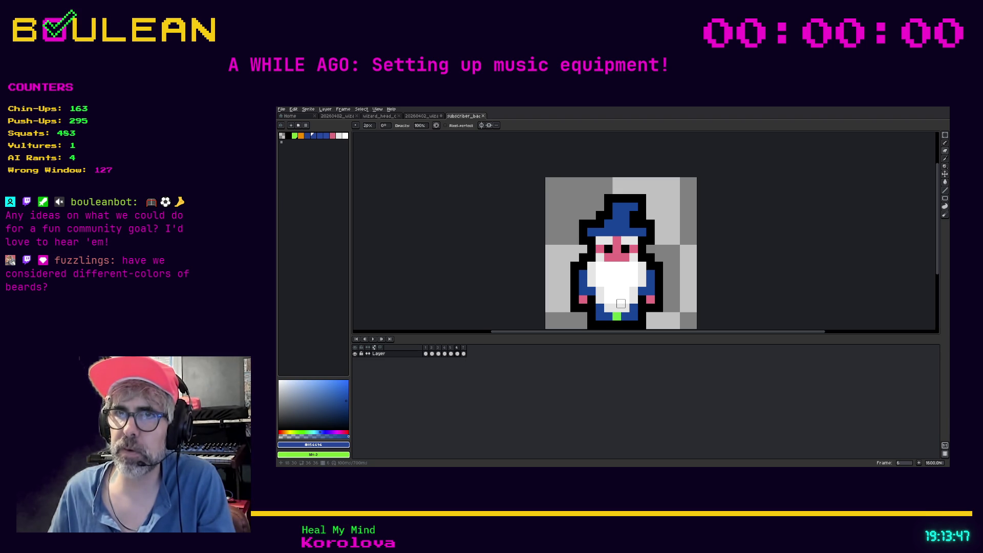
pyautogui.click(427, 116)
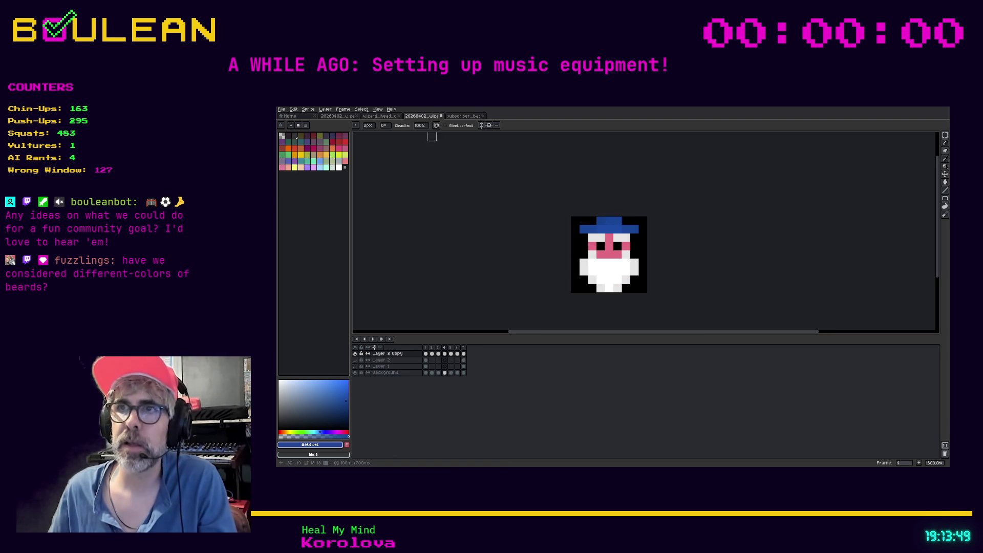
pyautogui.click(458, 353)
pyautogui.hotkey('ctrl', 's')
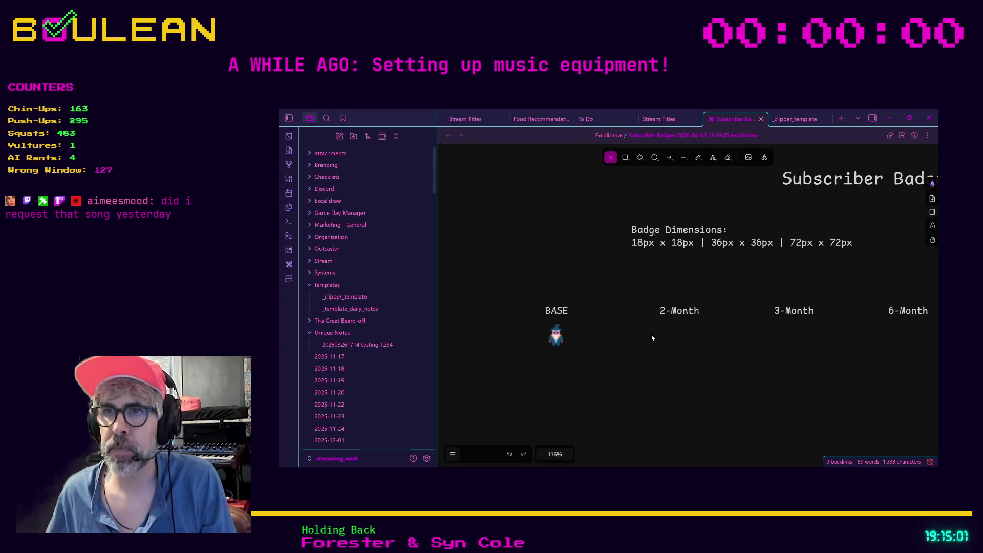
# - Zoom out and pan right to inspect the 1-Year and 1.5-Year tier labels
pyautogui.scroll(-4, 756, 314)
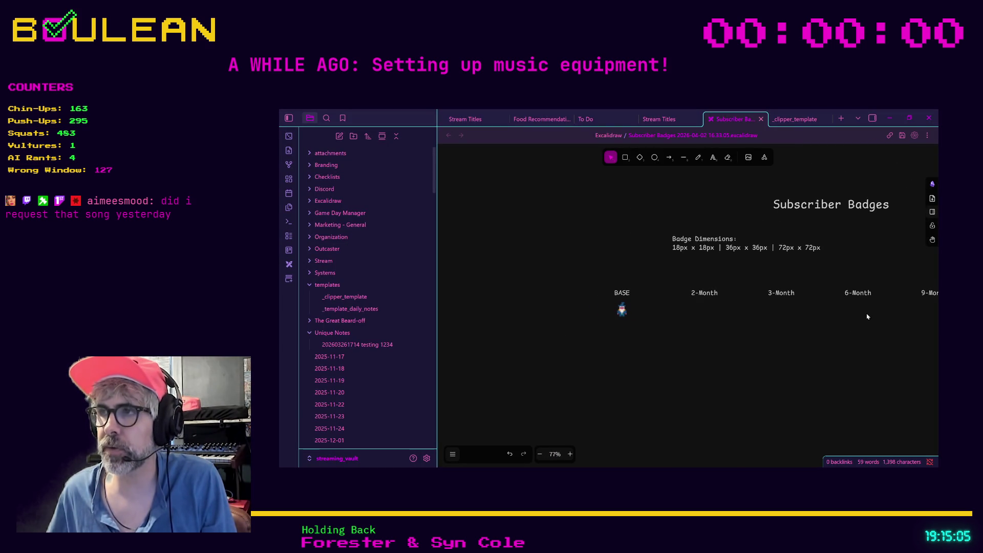
pyautogui.scroll(-2, 864, 325)
pyautogui.moveTo(889, 329)
pyautogui.mouseDown()
pyautogui.moveTo(803, 336)
pyautogui.moveTo(700, 322)
pyautogui.mouseUp()
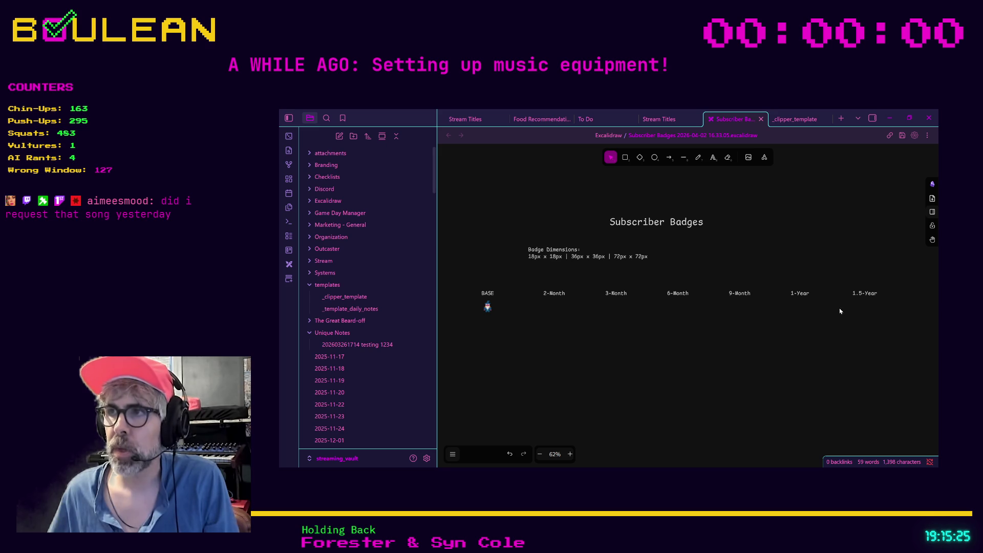
pyautogui.click(891, 292)
pyautogui.click(830, 331)
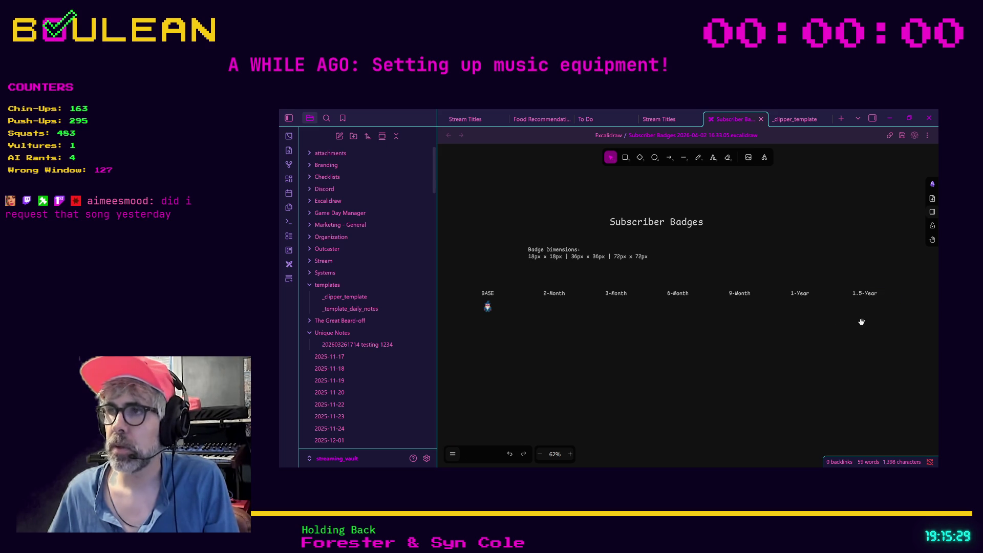
pyautogui.moveTo(861, 322); pyautogui.dragTo(763, 329)
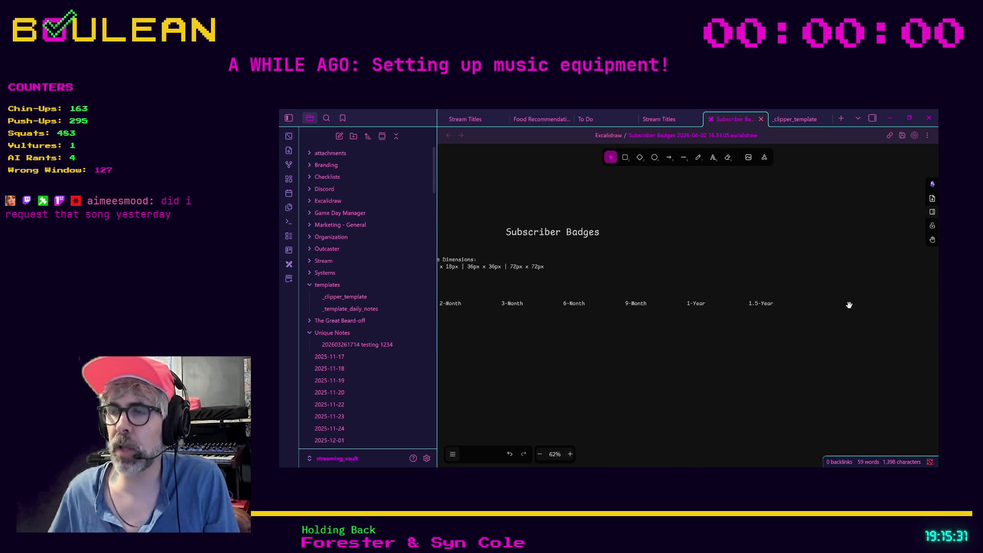
pyautogui.moveTo(843, 328); pyautogui.dragTo(713, 341)
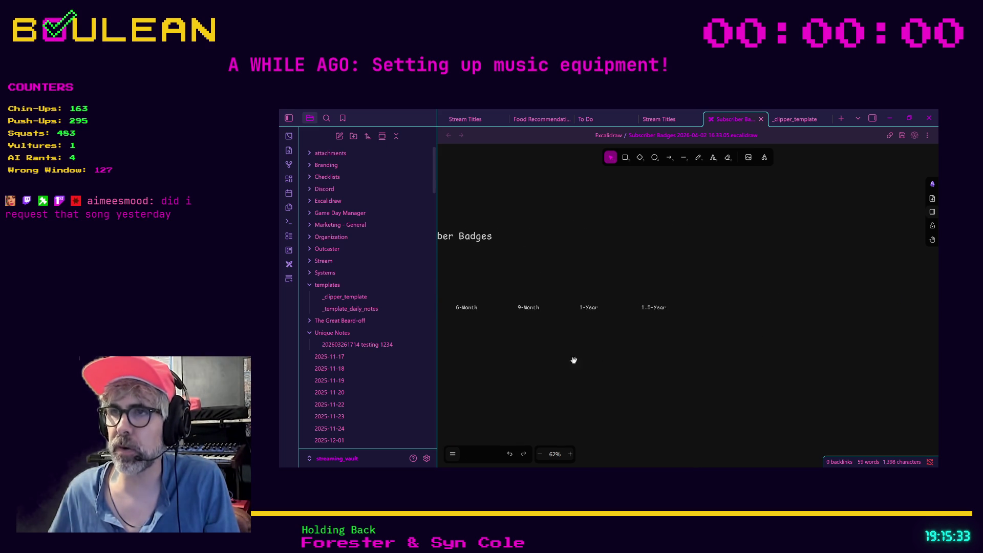
# - Pan back along the tier row to the BASE badge, then minimize the Obsidian window
pyautogui.moveTo(537, 362); pyautogui.dragTo(741, 353)
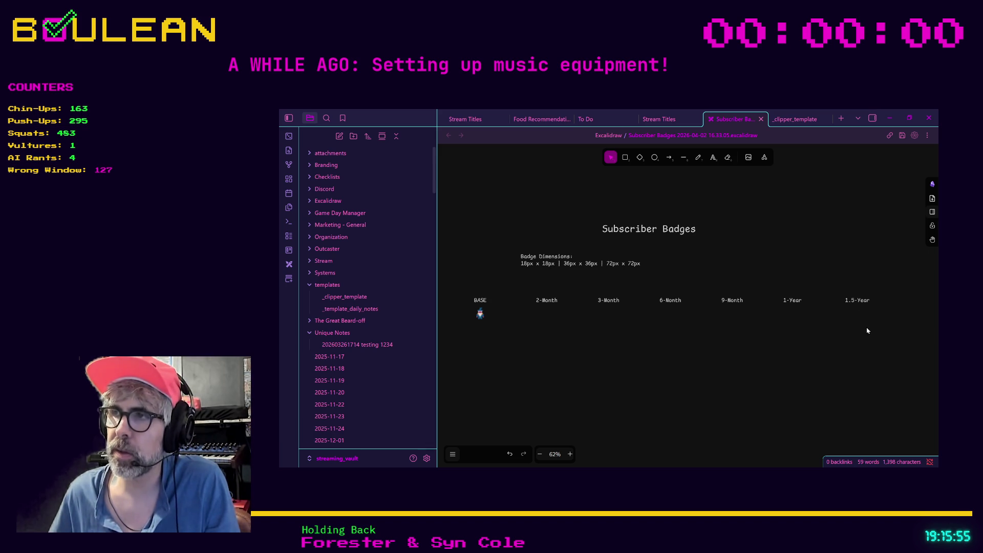
pyautogui.moveTo(901, 336); pyautogui.dragTo(826, 332)
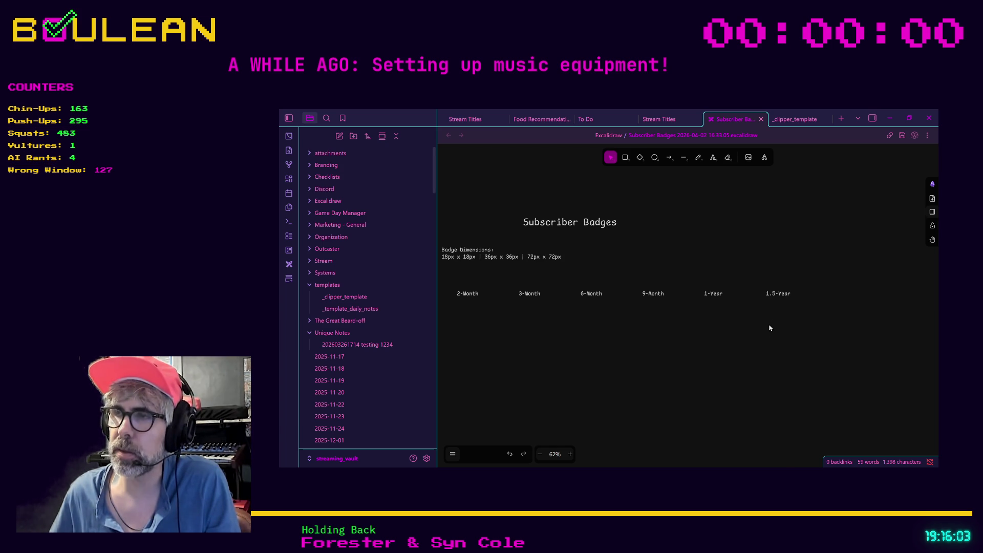
pyautogui.moveTo(855, 313); pyautogui.dragTo(742, 311)
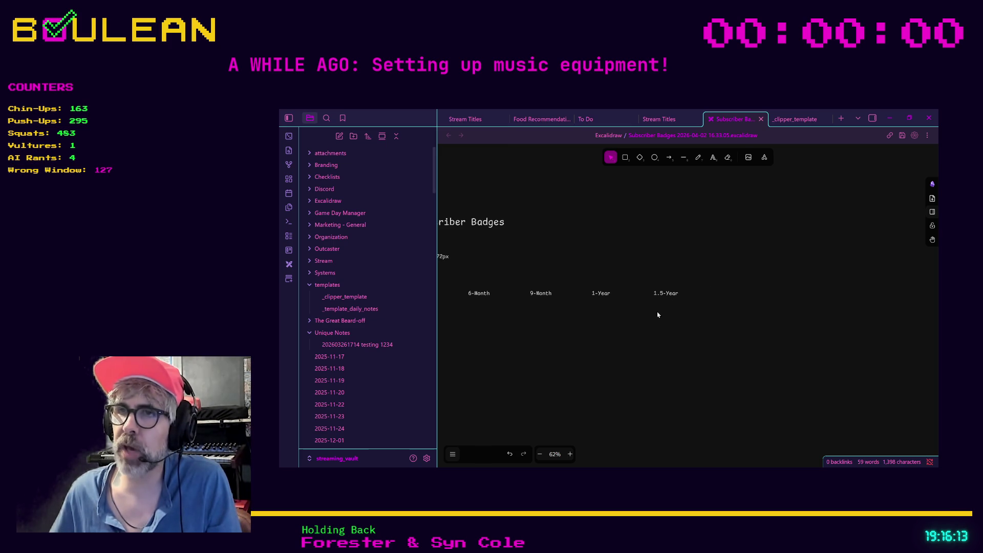
pyautogui.moveTo(498, 320); pyautogui.dragTo(642, 326)
pyautogui.moveTo(478, 324); pyautogui.dragTo(543, 328)
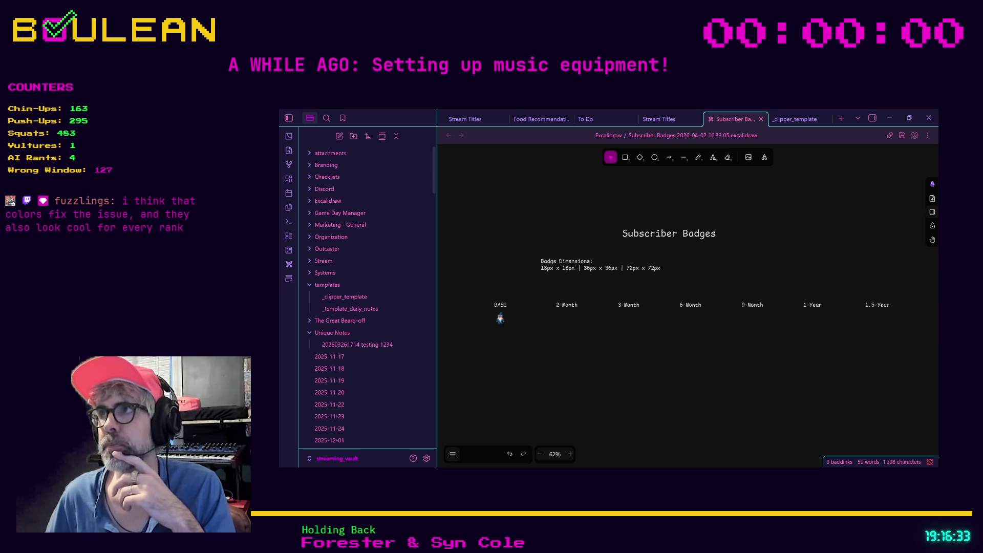
pyautogui.click(889, 118)
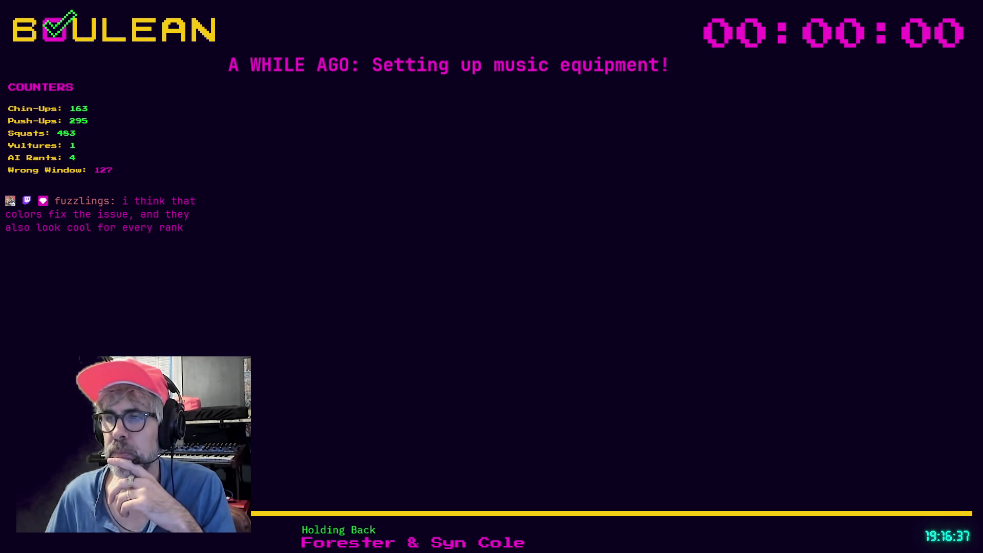
# - Restore Aseprite and step through frames 1 to 7 comparing the beards
pyautogui.click(702, 406)
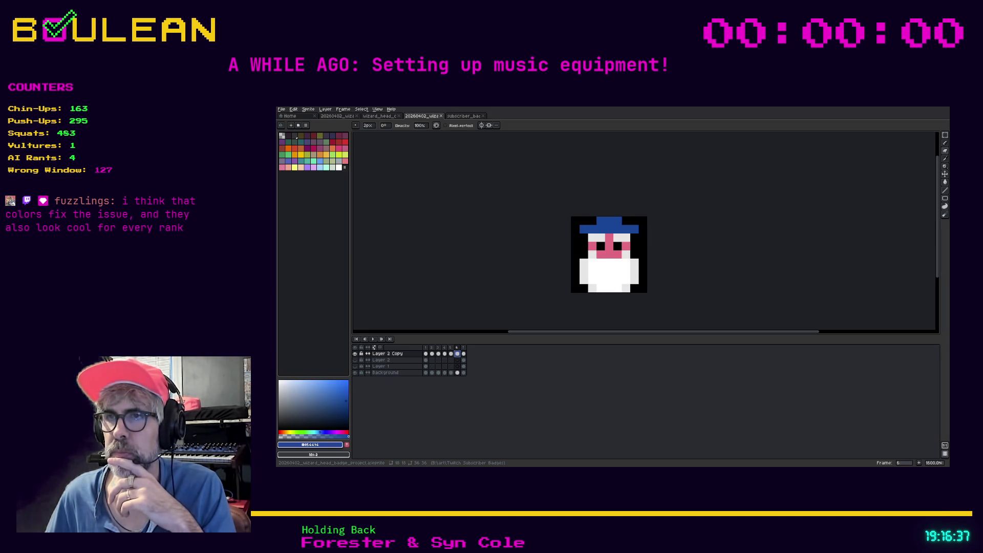
pyautogui.click(427, 353)
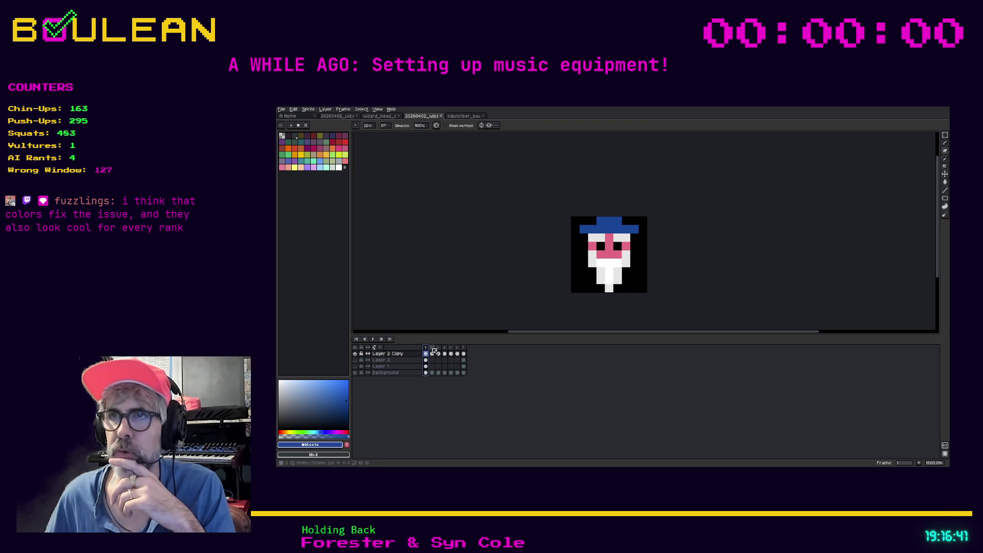
pyautogui.click(432, 353)
pyautogui.click(439, 353)
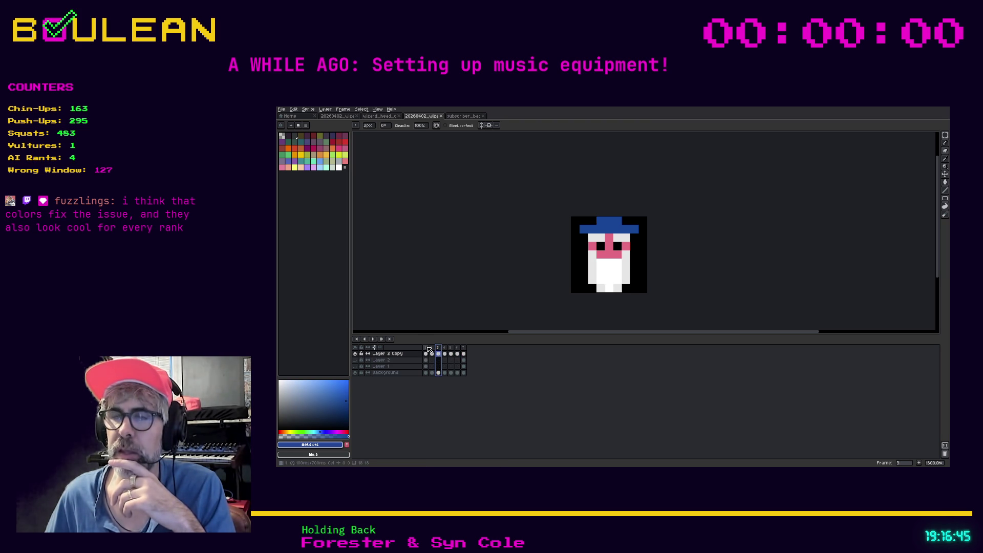
pyautogui.click(427, 350)
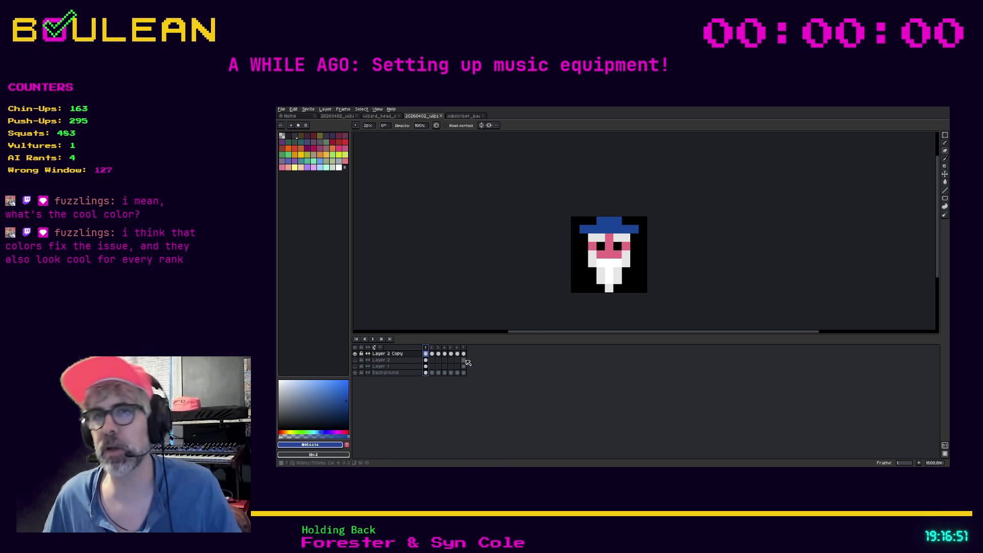
pyautogui.click(432, 352)
pyautogui.click(438, 350)
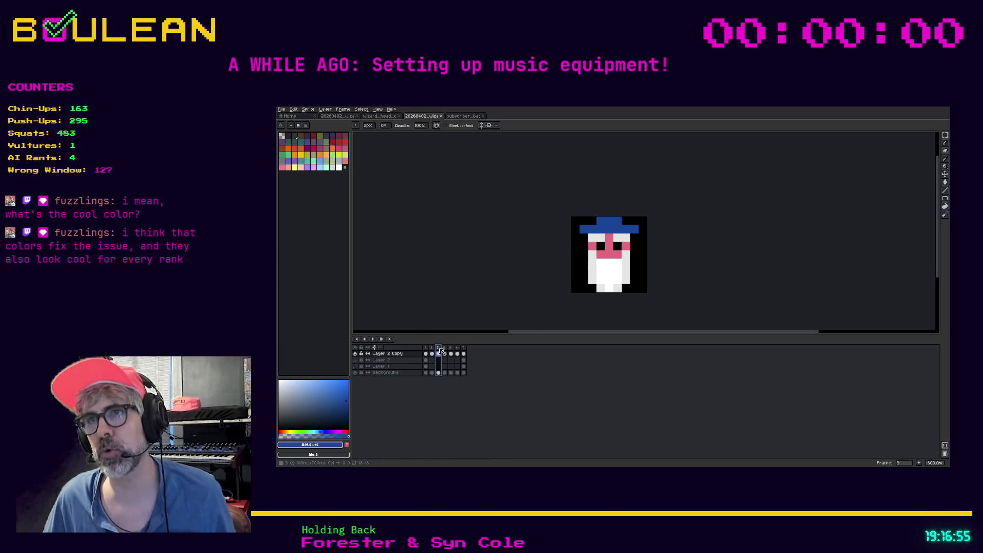
pyautogui.click(432, 350)
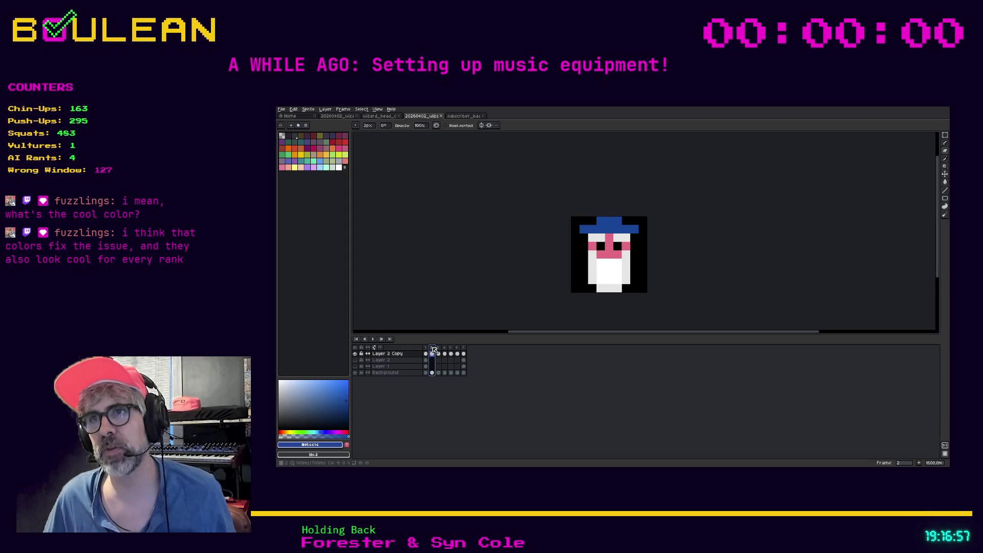
pyautogui.click(439, 349)
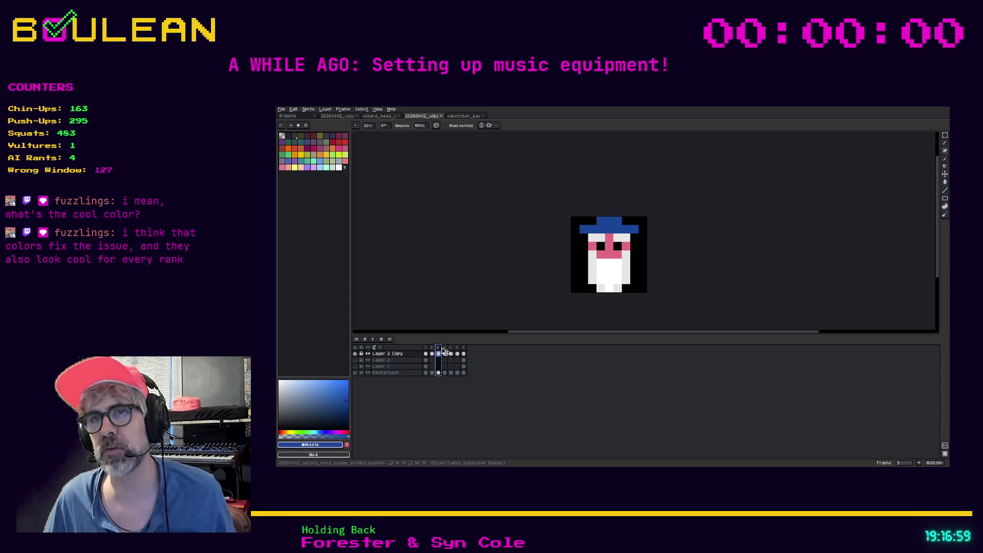
pyautogui.click(445, 349)
pyautogui.click(451, 349)
pyautogui.click(458, 349)
pyautogui.click(464, 349)
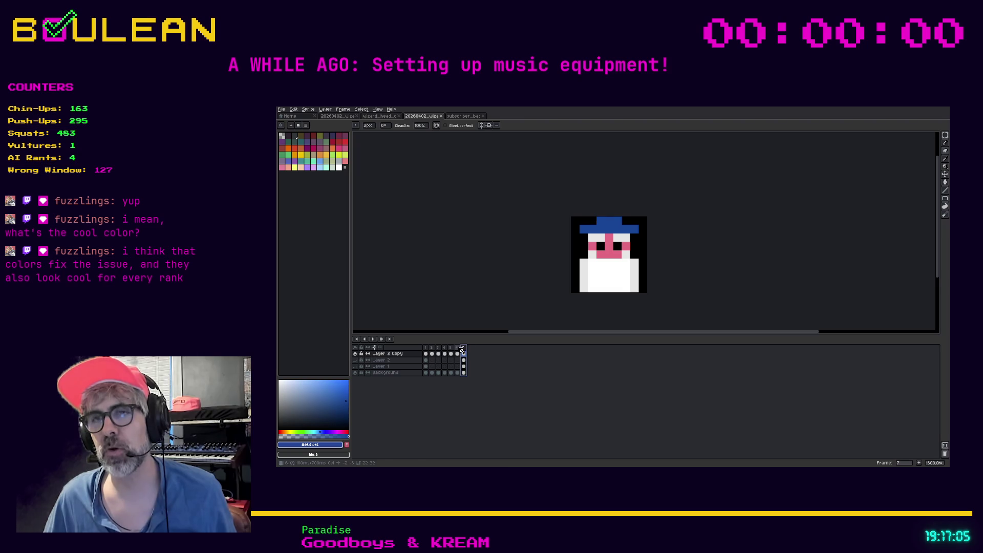
pyautogui.click(425, 350)
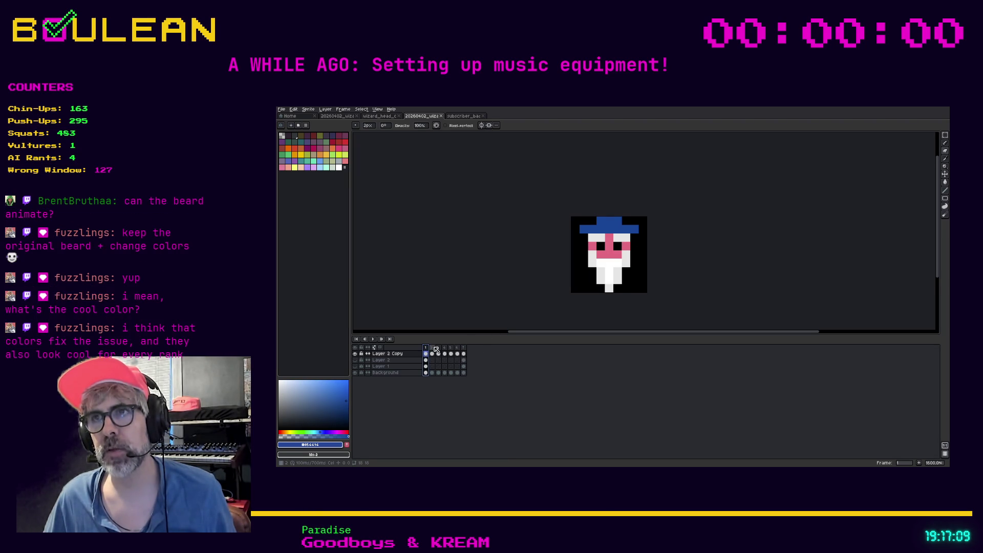
pyautogui.click(432, 350)
pyautogui.click(438, 350)
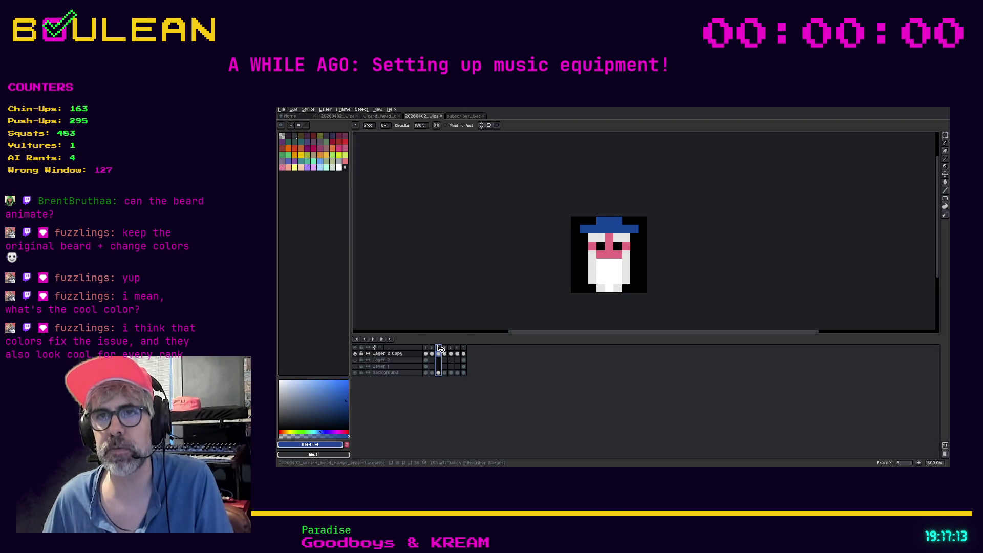
# - Copy frame 3 into a new frame 8, then copy frame 8 to follow frame 2
pyautogui.moveTo(440, 348); pyautogui.dragTo(469, 348)
pyautogui.click(439, 348)
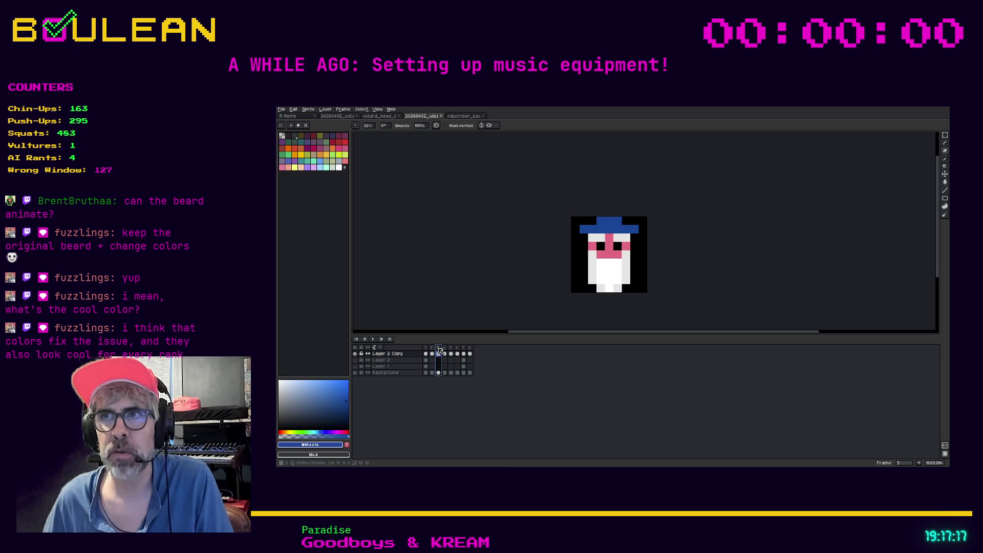
pyautogui.click(428, 348)
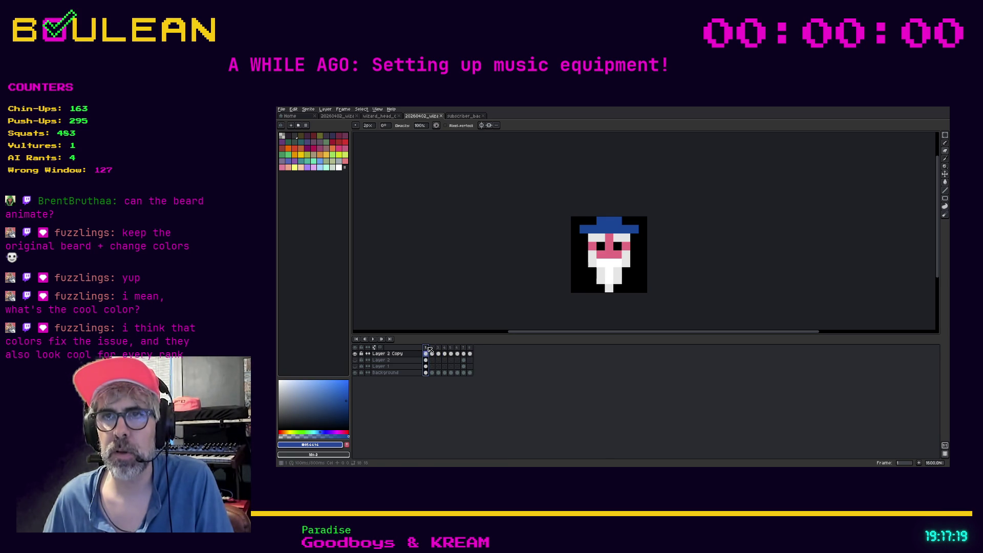
pyautogui.click(471, 349)
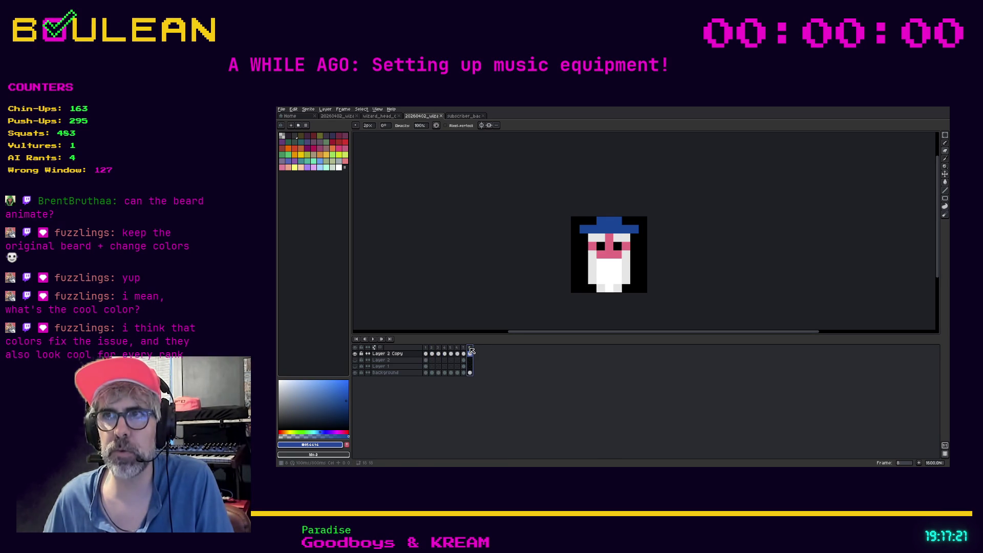
pyautogui.moveTo(471, 349); pyautogui.dragTo(434, 353)
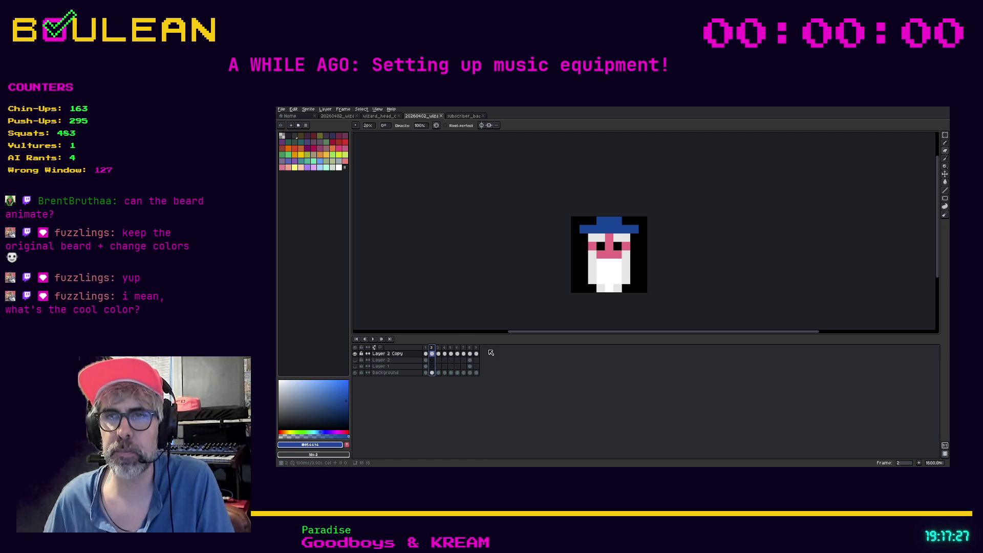
# - Undo the last two frame changes and append copies of frames 1, 4 and 5 to the end
pyautogui.hotkey('ctrl', 'z')
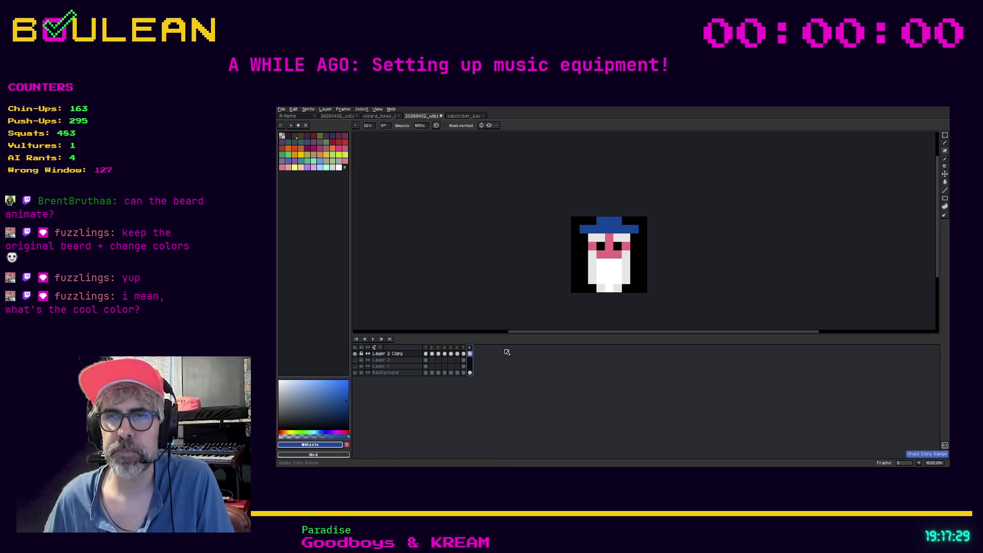
pyautogui.hotkey('ctrl', 'z')
pyautogui.moveTo(425, 348); pyautogui.dragTo(476, 353)
pyautogui.click(433, 353)
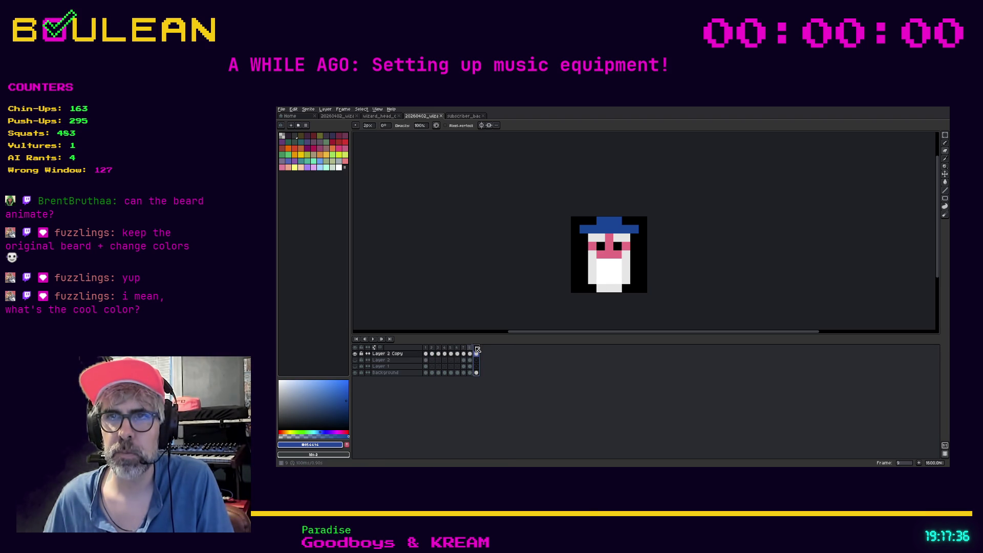
pyautogui.click(438, 349)
pyautogui.click(445, 349)
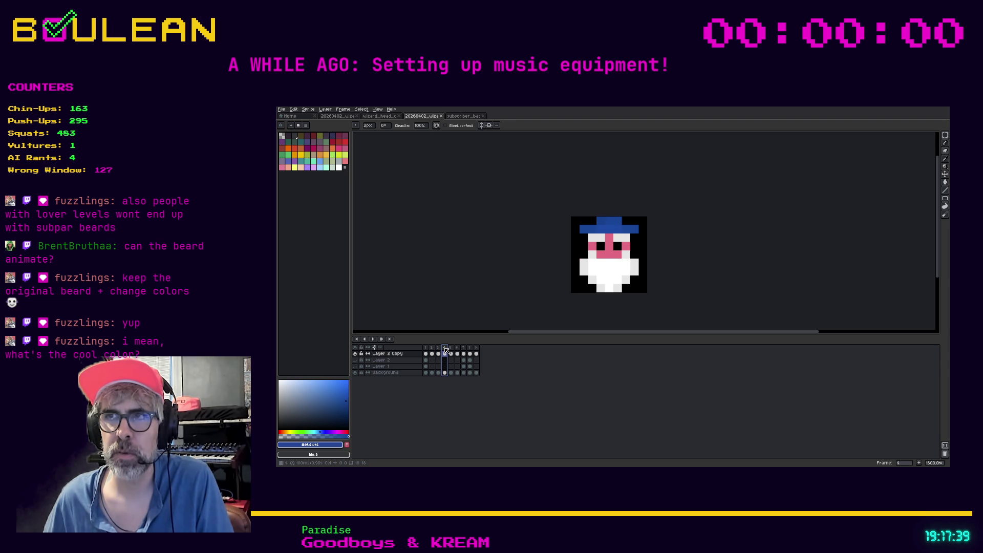
pyautogui.moveTo(445, 349); pyautogui.dragTo(481, 348)
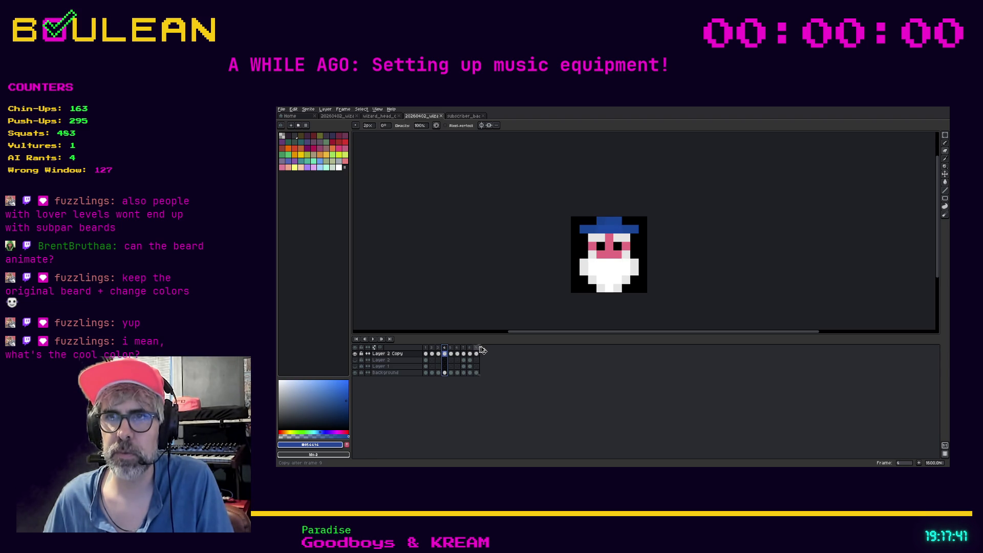
pyautogui.click(451, 349)
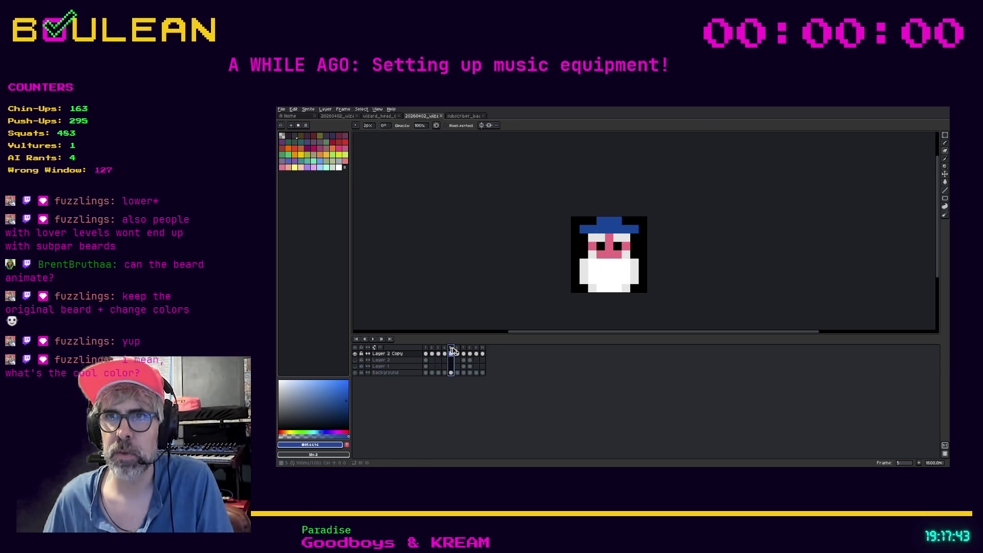
pyautogui.moveTo(453, 350); pyautogui.dragTo(489, 349)
# - Step through frames 6 to 11 to preview the beard animation
pyautogui.click(459, 352)
pyautogui.click(463, 352)
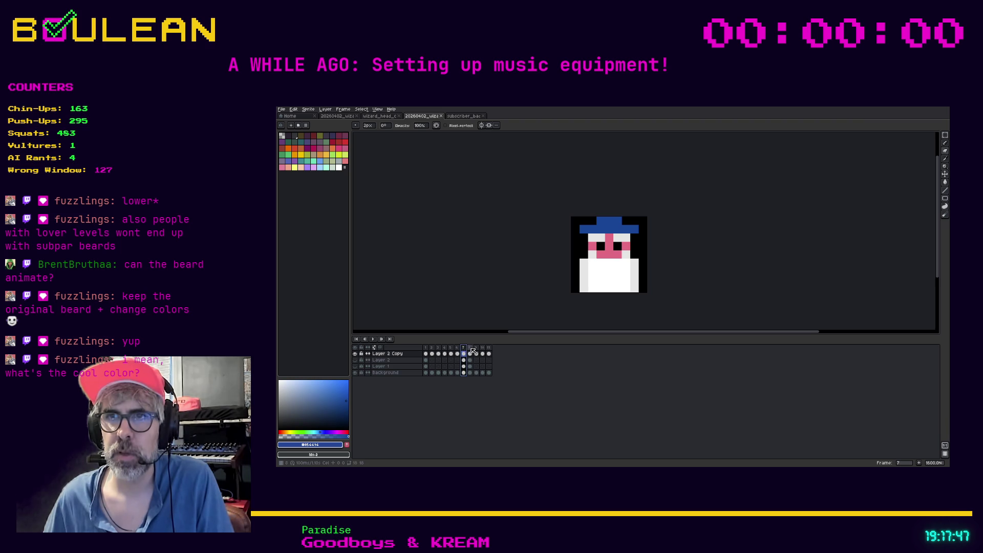
pyautogui.click(470, 352)
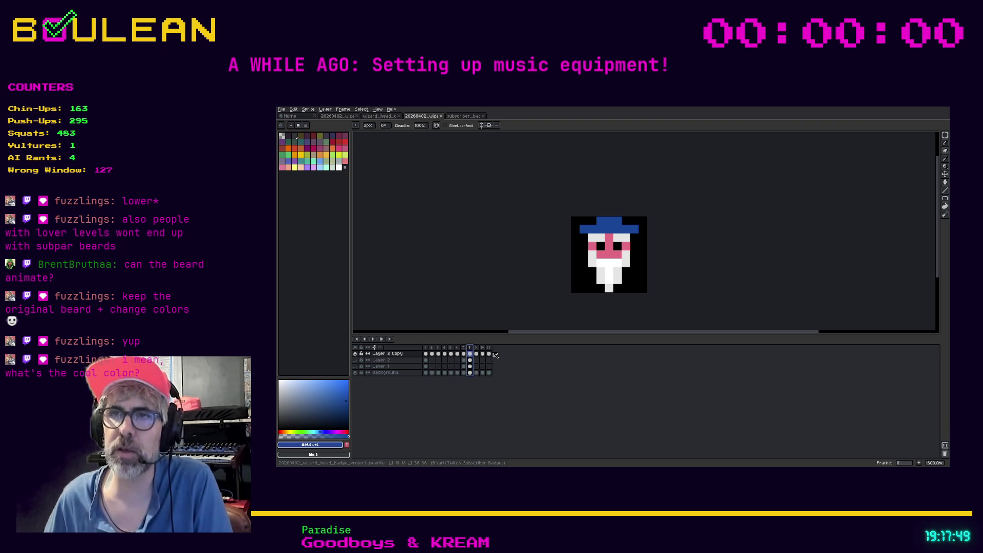
pyautogui.press('Right')
pyautogui.press('Right')
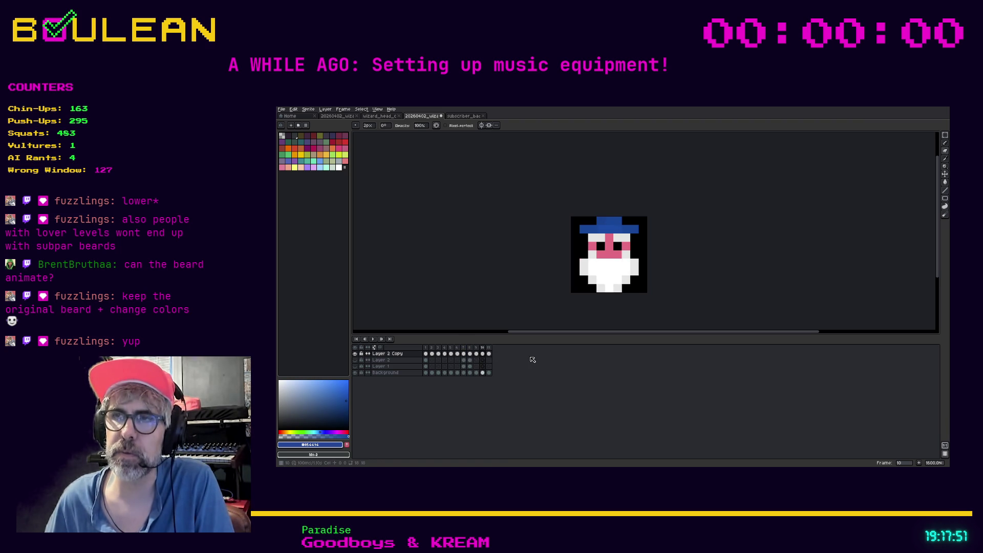
pyautogui.press('Right')
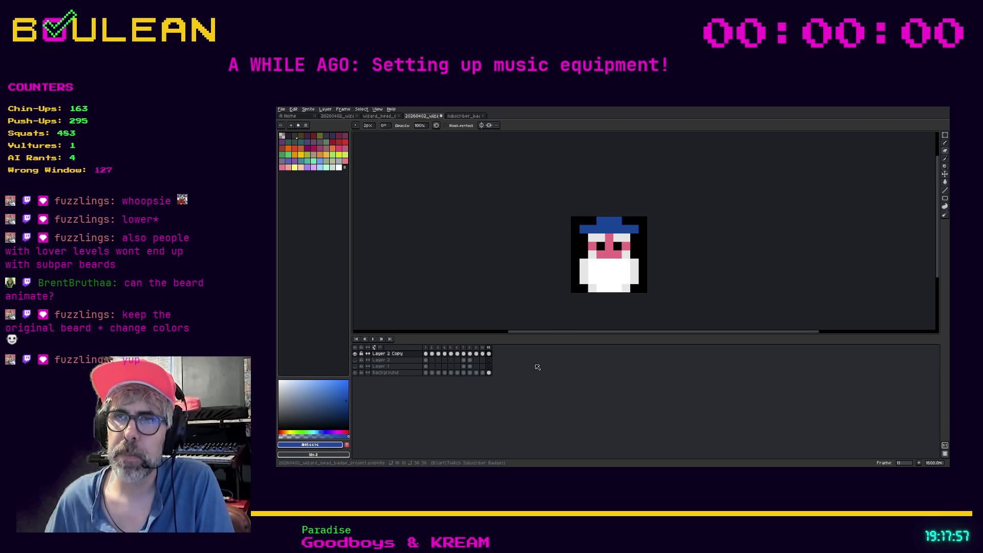
pyautogui.press('Left')
pyautogui.press('Left')
pyautogui.press('Left')
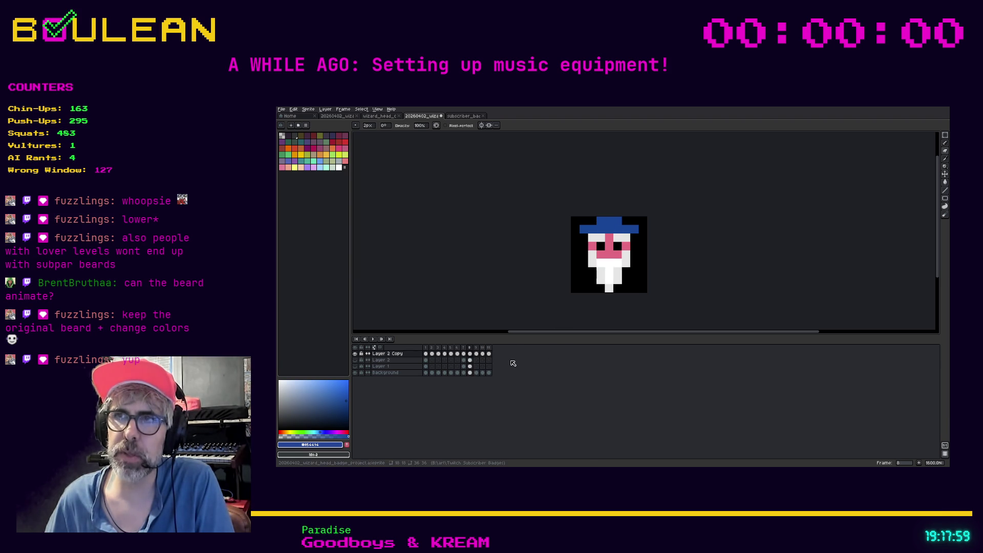
pyautogui.press('Right')
pyautogui.press('Left')
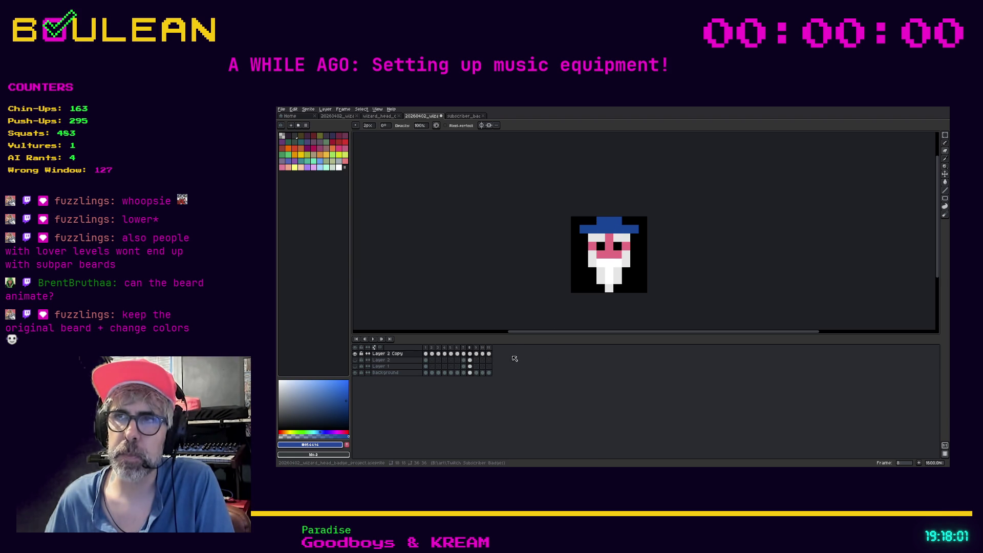
pyautogui.press('Right')
pyautogui.press('Right')
pyautogui.press('Right')
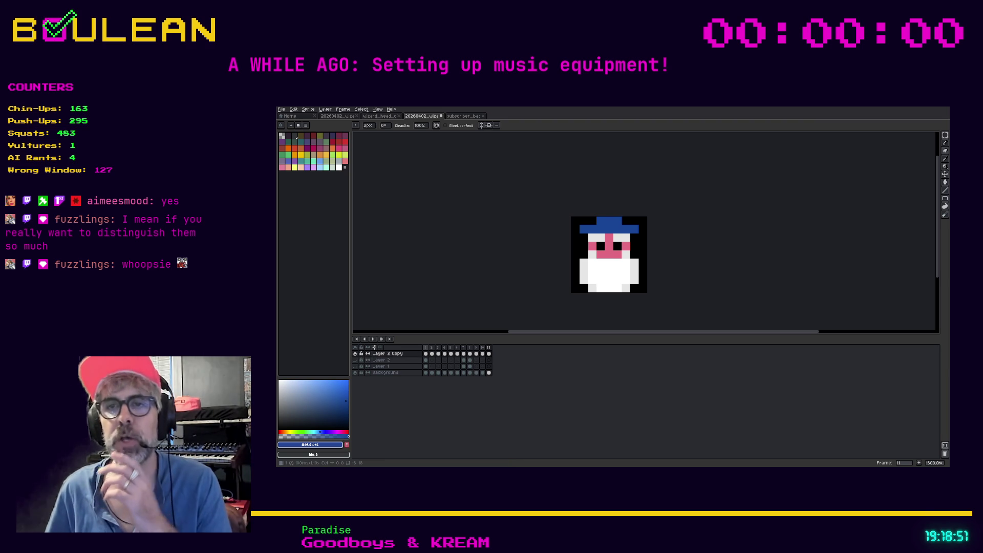
# - On frame 1, toggle Layer 2 Copy and Layer 2 visibility to compare the blue robe
pyautogui.click(425, 348)
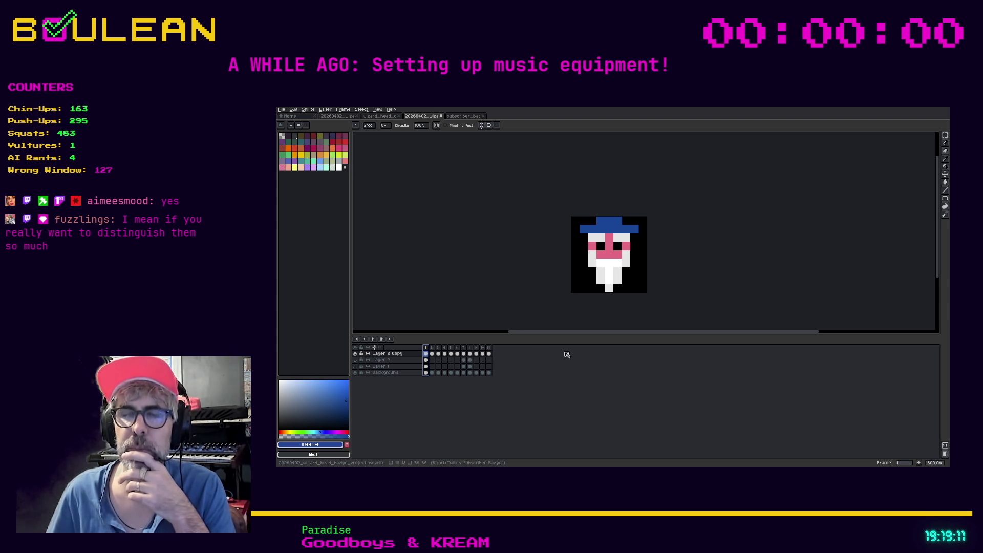
pyautogui.click(355, 353)
pyautogui.click(356, 360)
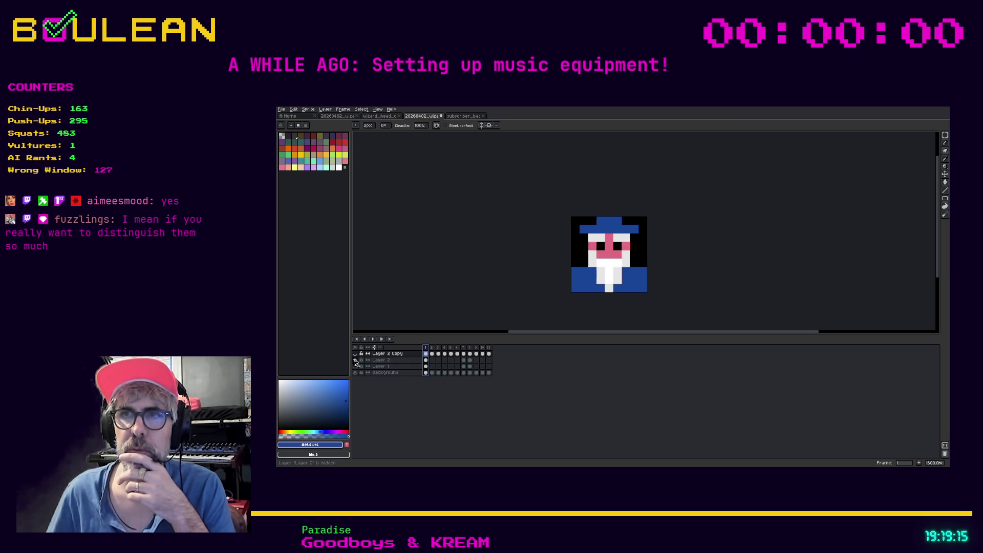
pyautogui.click(356, 360)
pyautogui.click(355, 366)
pyautogui.click(355, 366)
pyautogui.click(356, 361)
pyautogui.click(356, 360)
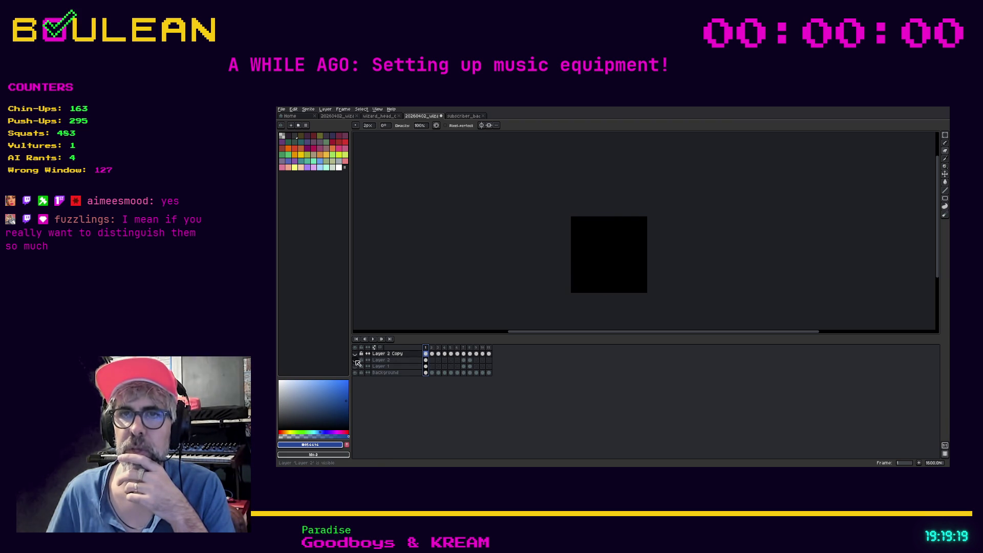
pyautogui.click(356, 360)
pyautogui.click(356, 360)
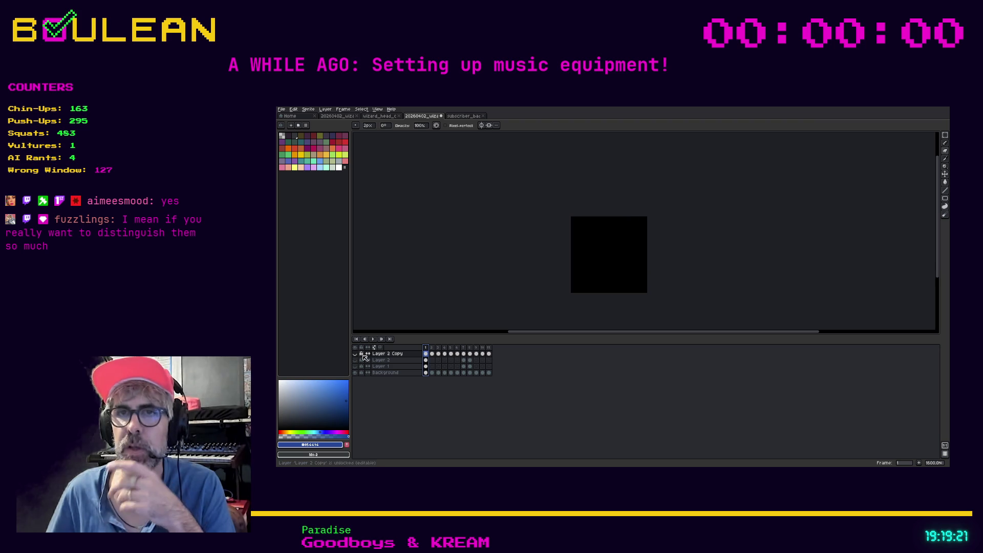
# - Add a new empty Layer 3 above Layer 2 Copy and open the subscriber_badge document's frame 1
pyautogui.rightClick(379, 355)
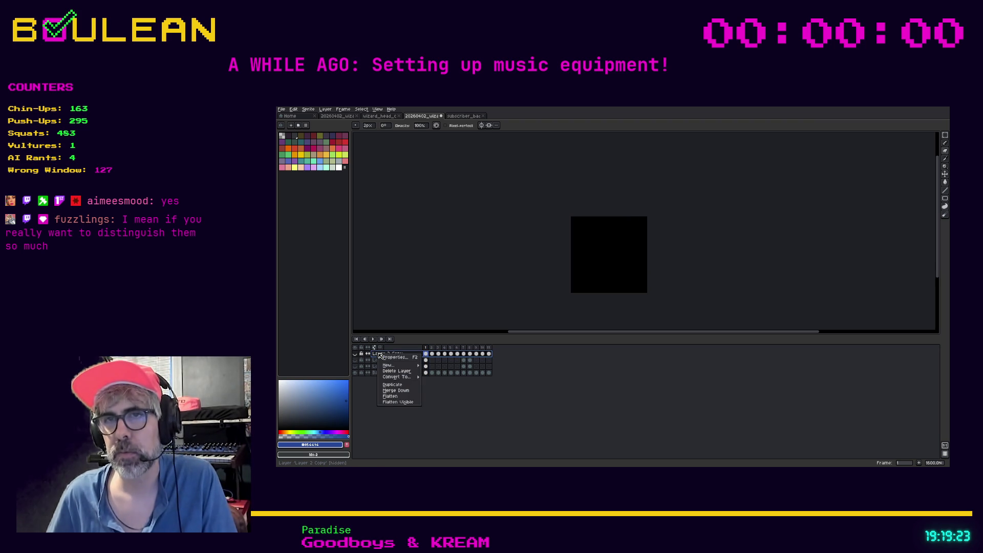
pyautogui.click(429, 366)
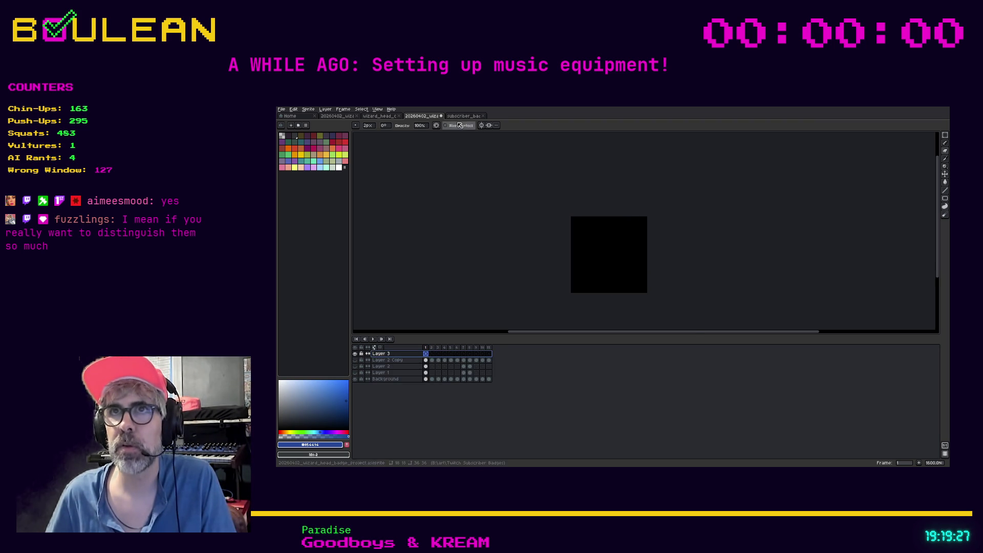
pyautogui.click(463, 116)
pyautogui.click(426, 348)
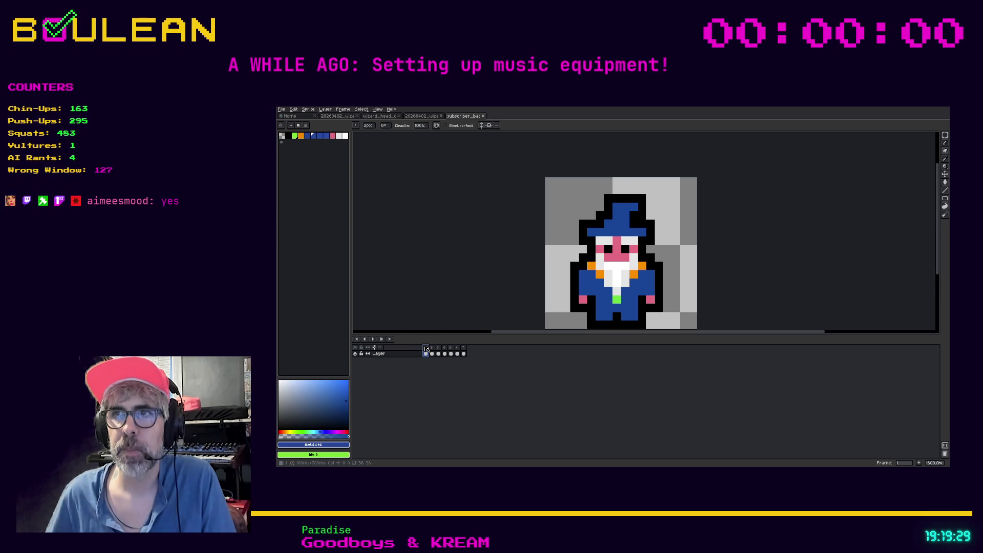
# - Step through badge frames 2–4, then select the whole sprite on frame 1
pyautogui.click(432, 349)
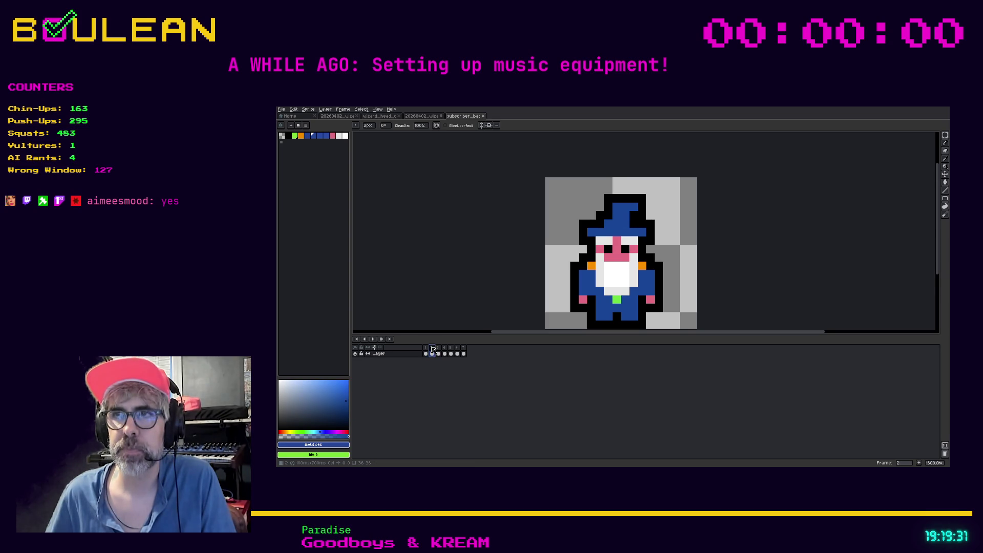
pyautogui.click(438, 349)
pyautogui.click(445, 350)
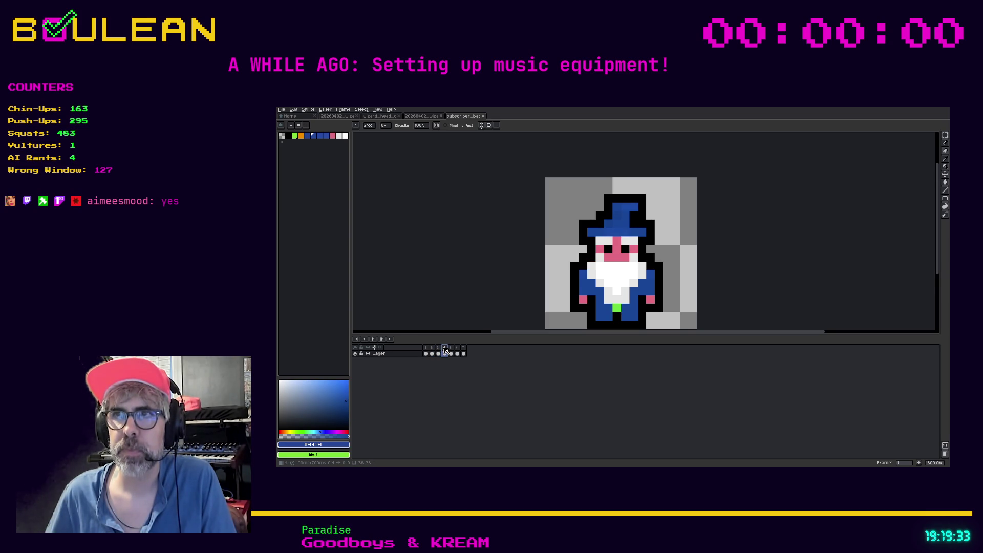
pyautogui.click(425, 350)
pyautogui.hotkey('ctrl', 'a')
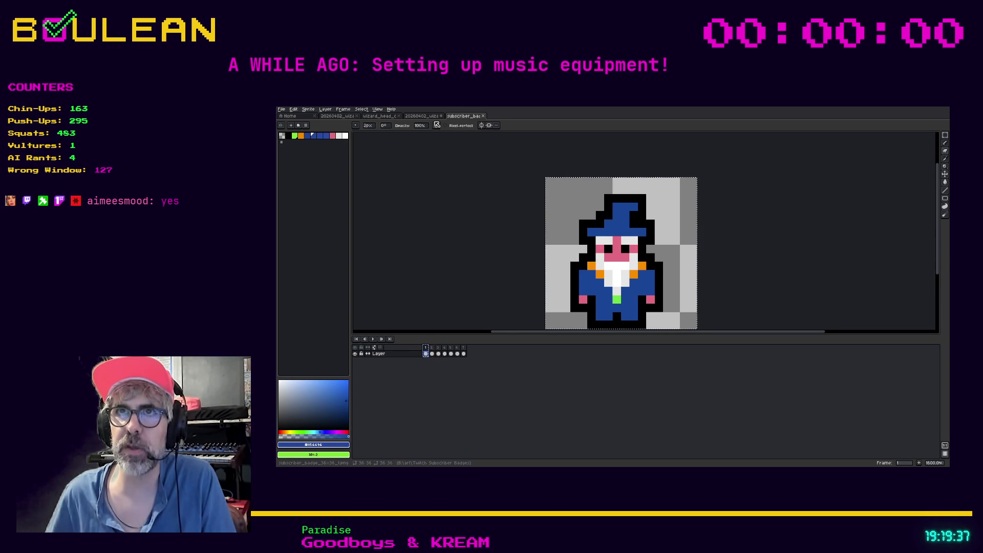
# - Switch back to the wizard-head document, save it, and paste the badge wizard
pyautogui.click(428, 118)
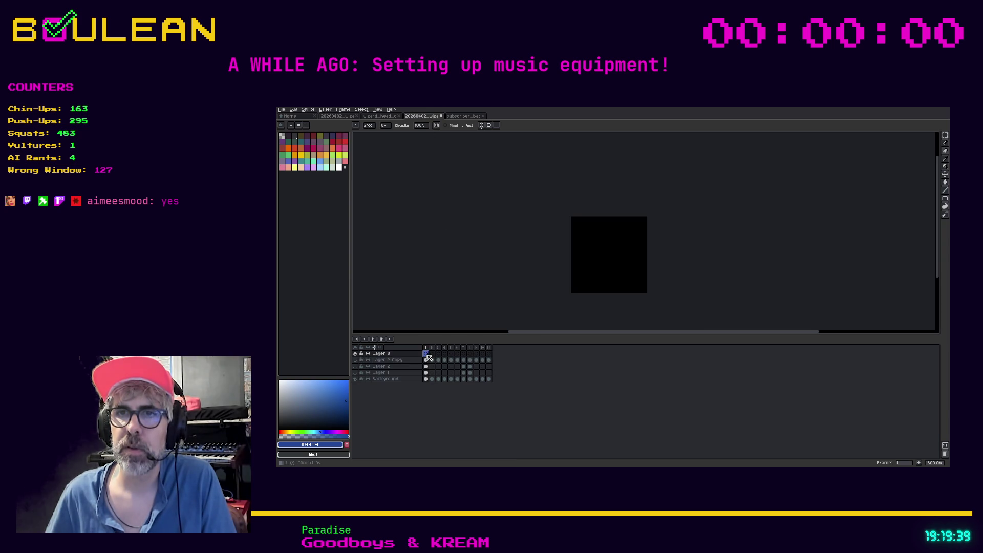
pyautogui.hotkey('ctrl', 'v')
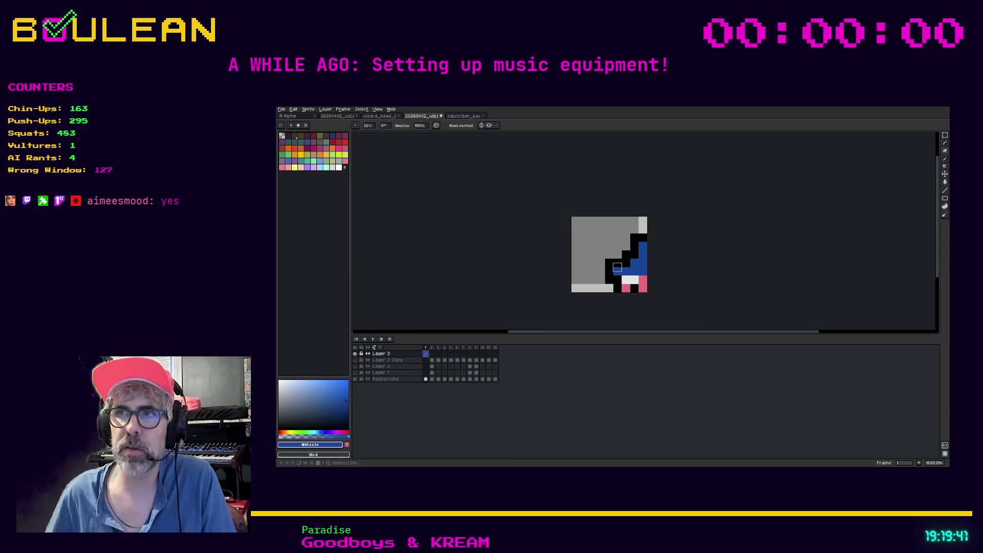
pyautogui.press('v')
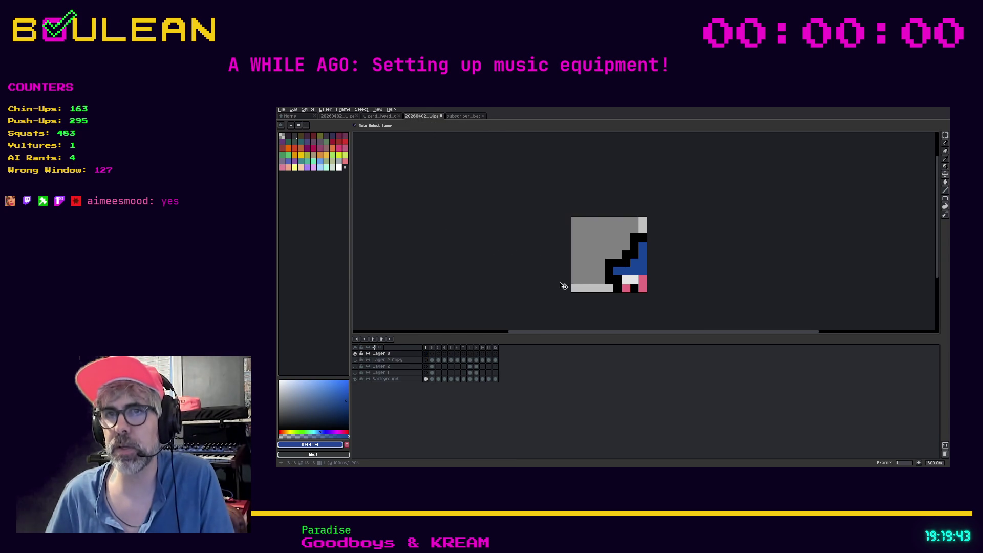
pyautogui.hotkey('ctrl', 'Tab')
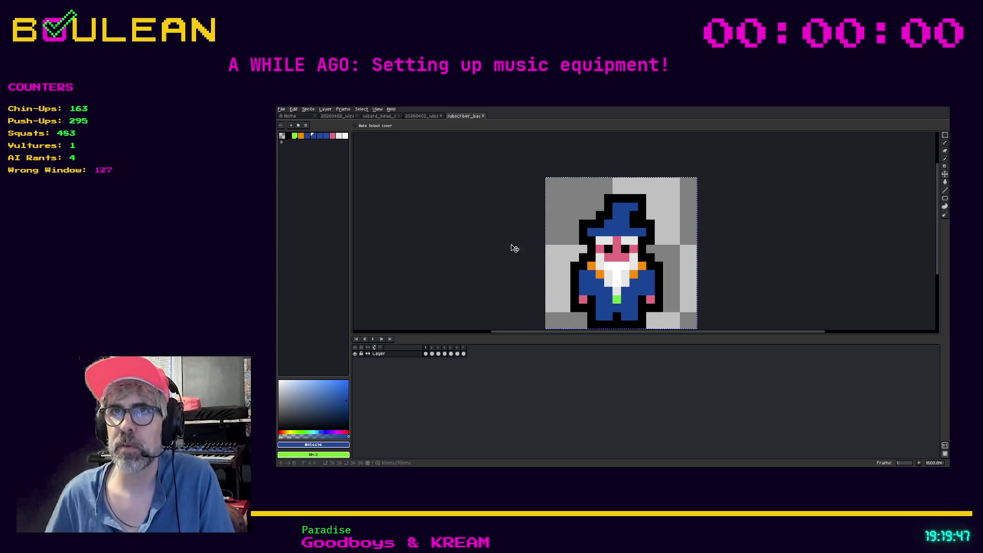
pyautogui.hotkey('ctrl', 'shift', 'Tab')
pyautogui.hotkey('ctrl', 's')
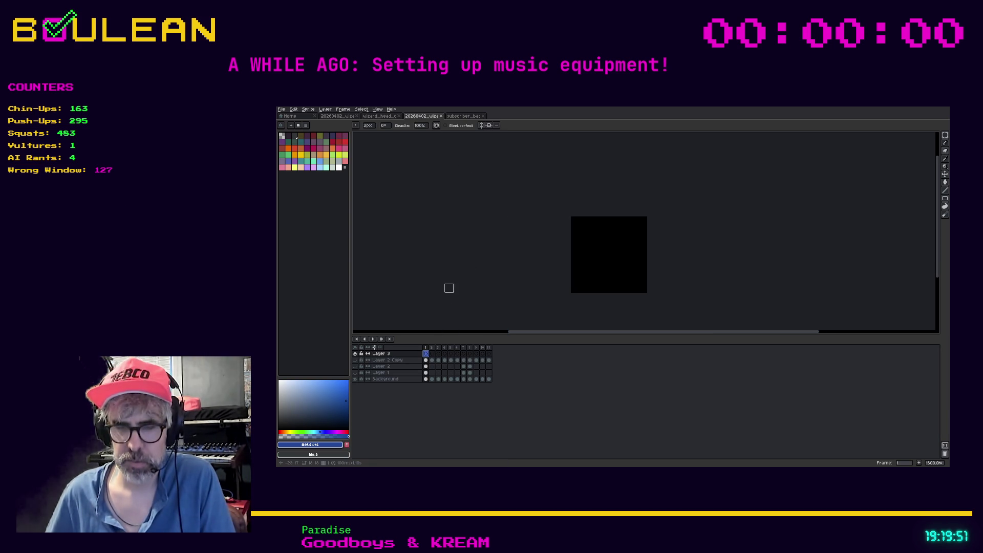
pyautogui.hotkey('ctrl', 'v')
# - Move the pasted wizard up-left and commit it, then pick black from the outline for the pencil
pyautogui.moveTo(630, 280); pyautogui.dragTo(600, 240)
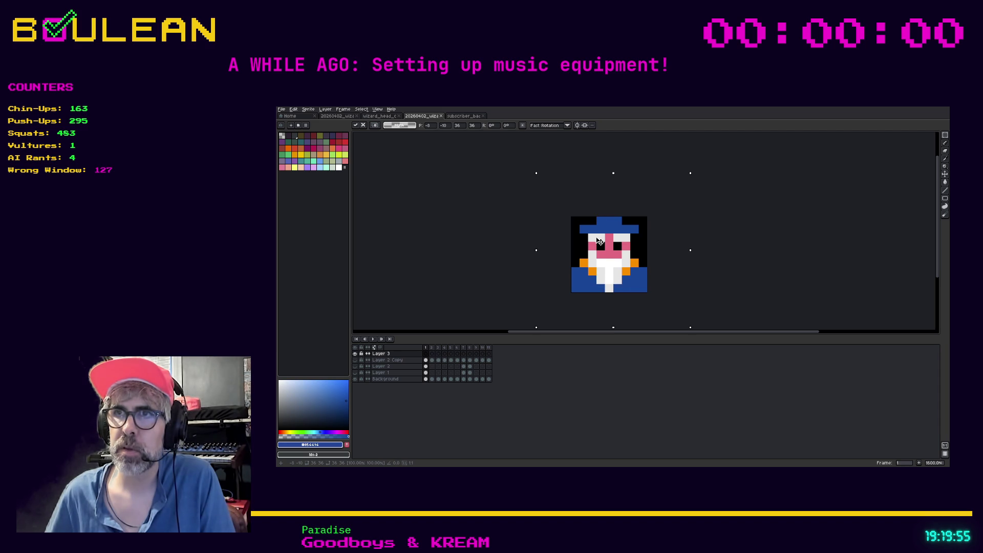
pyautogui.press('Return')
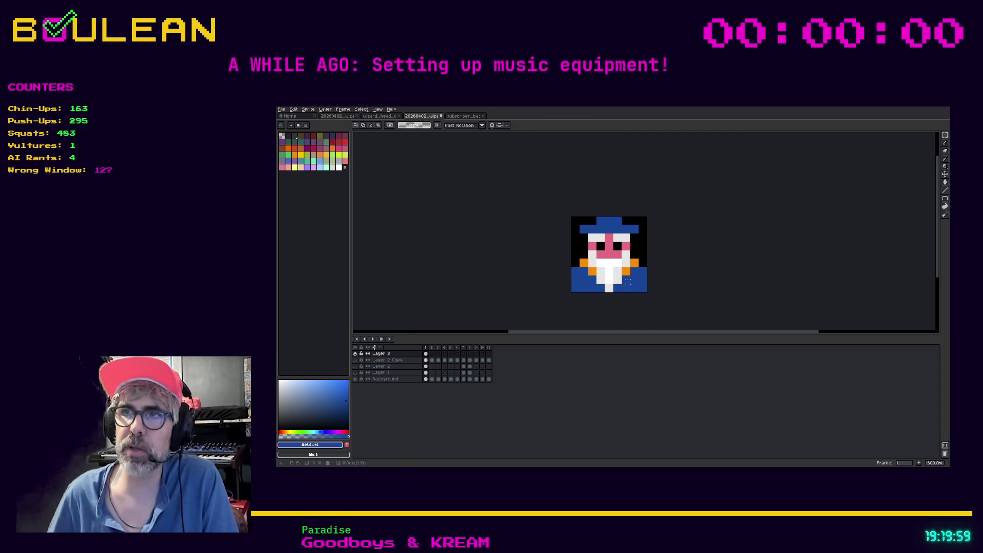
pyautogui.press('i')
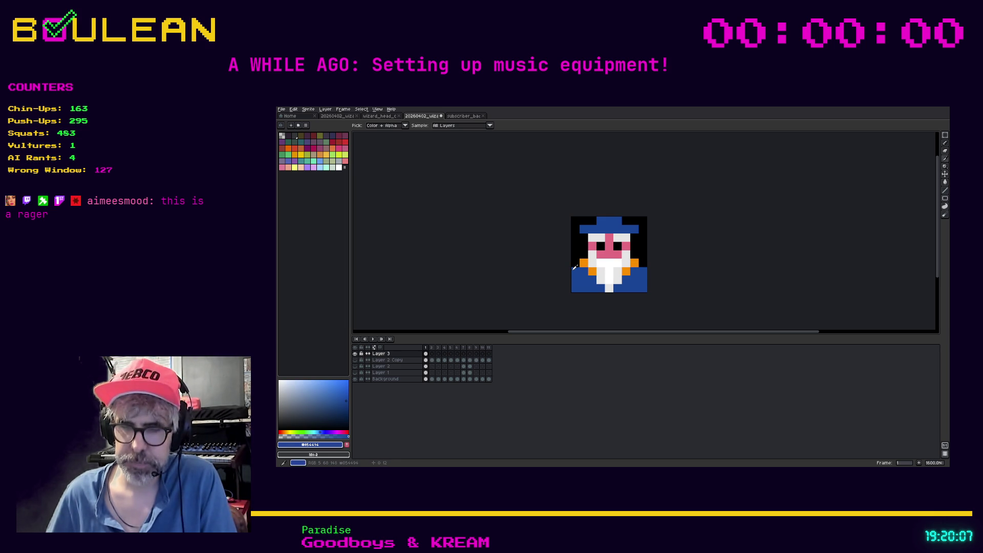
pyautogui.click(575, 267)
pyautogui.press('b')
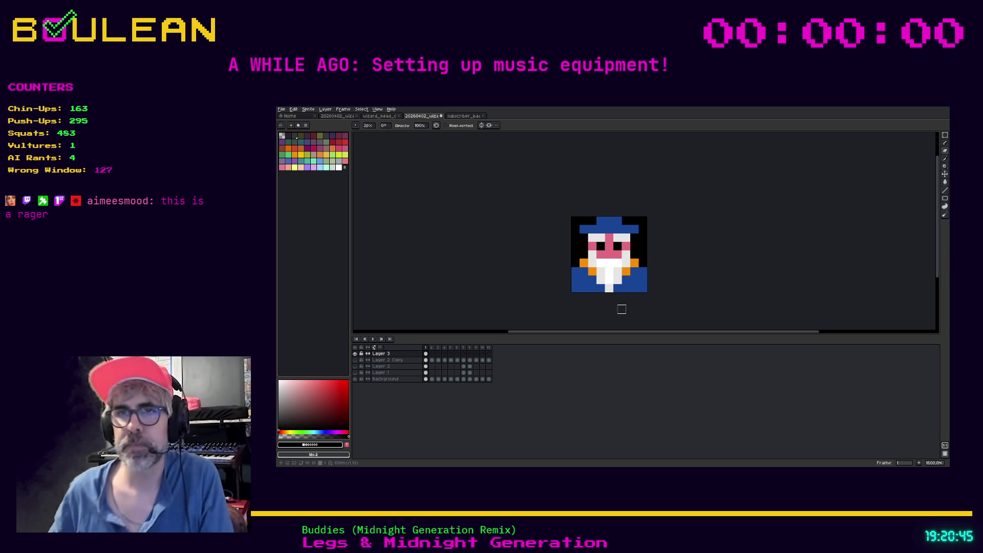
# - Hide Layer 3, toggle Layer 2 Copy, and browse frames 2, 3 and 11 back to frame 8
pyautogui.click(355, 354)
pyautogui.click(355, 360)
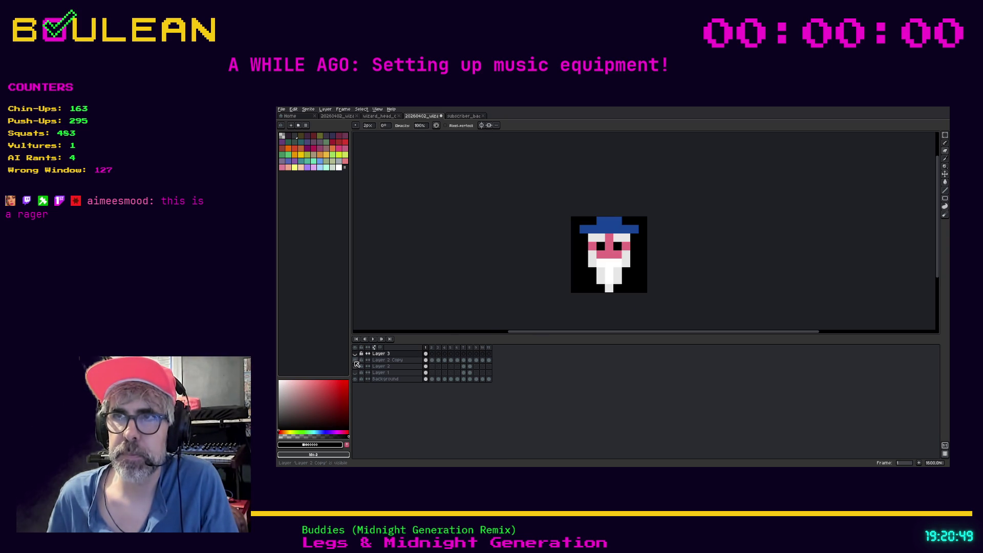
pyautogui.click(434, 348)
pyautogui.click(438, 348)
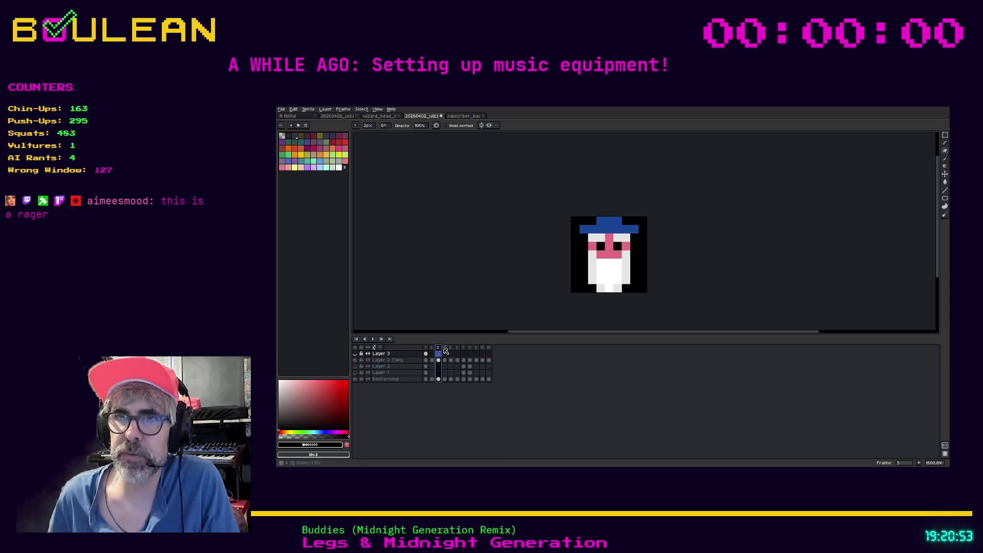
pyautogui.click(488, 348)
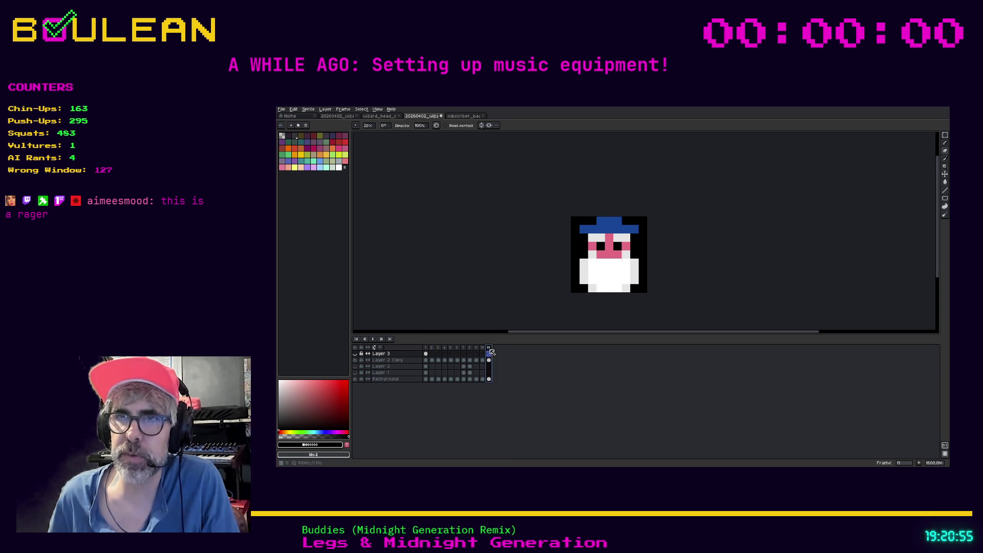
pyautogui.click(482, 348)
pyautogui.click(475, 348)
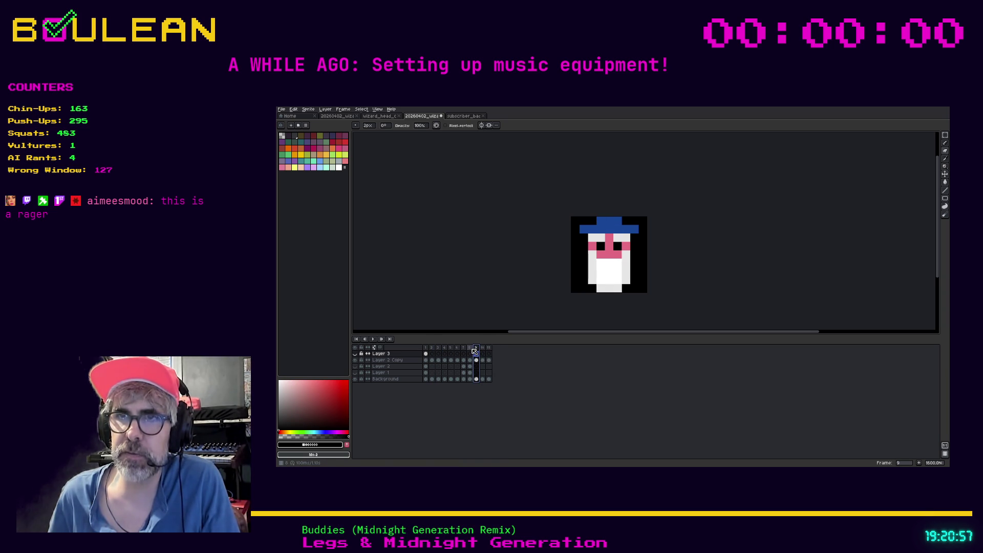
pyautogui.click(471, 348)
# - View the beard on frames 9, 10 and 11, returning to frame 8
pyautogui.click(477, 349)
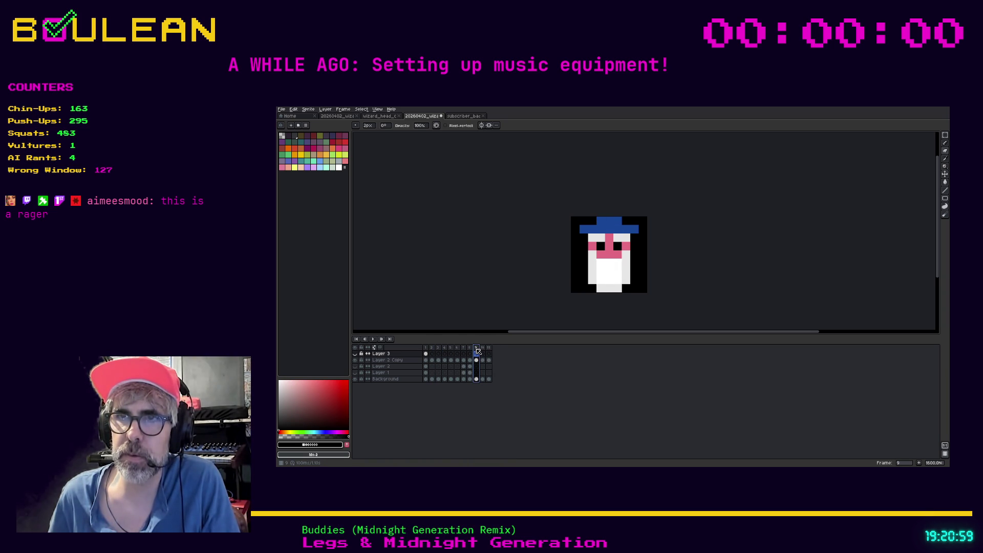
pyautogui.press('Left')
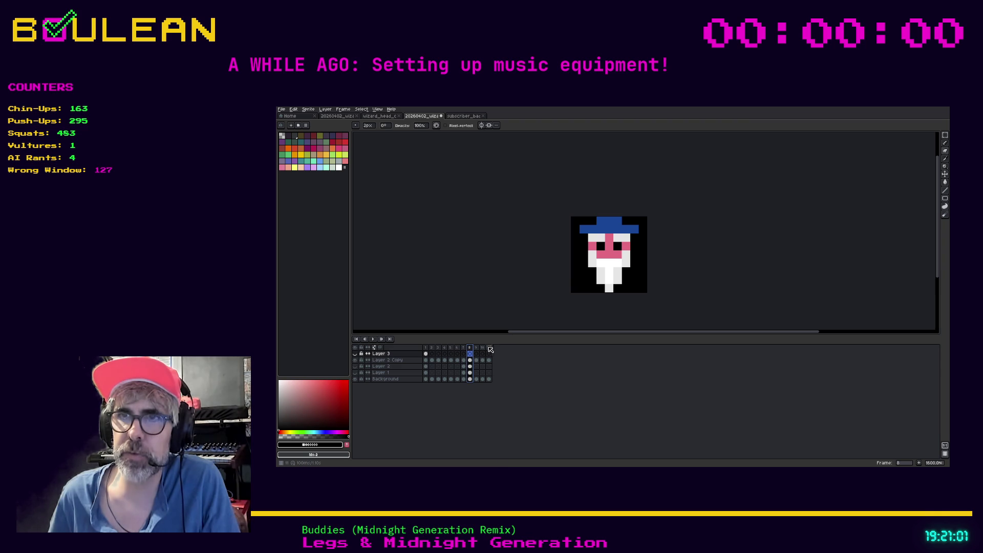
pyautogui.click(477, 353)
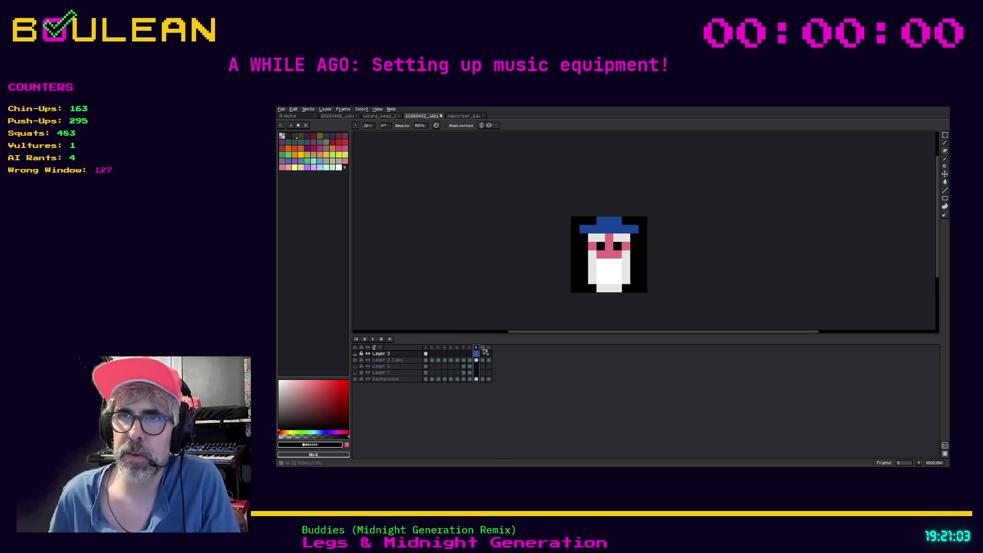
pyautogui.click(483, 351)
pyautogui.click(489, 353)
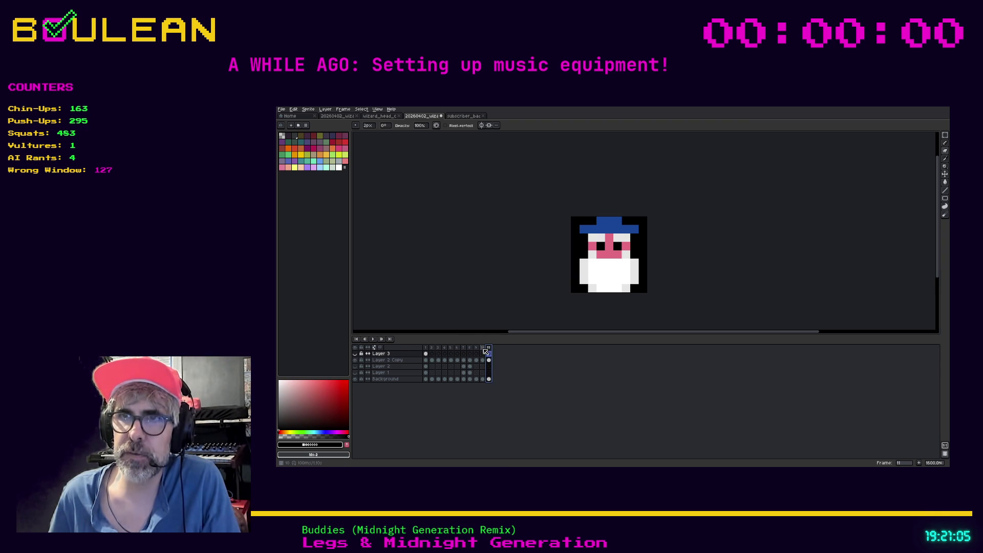
pyautogui.click(483, 351)
pyautogui.click(476, 350)
pyautogui.click(470, 349)
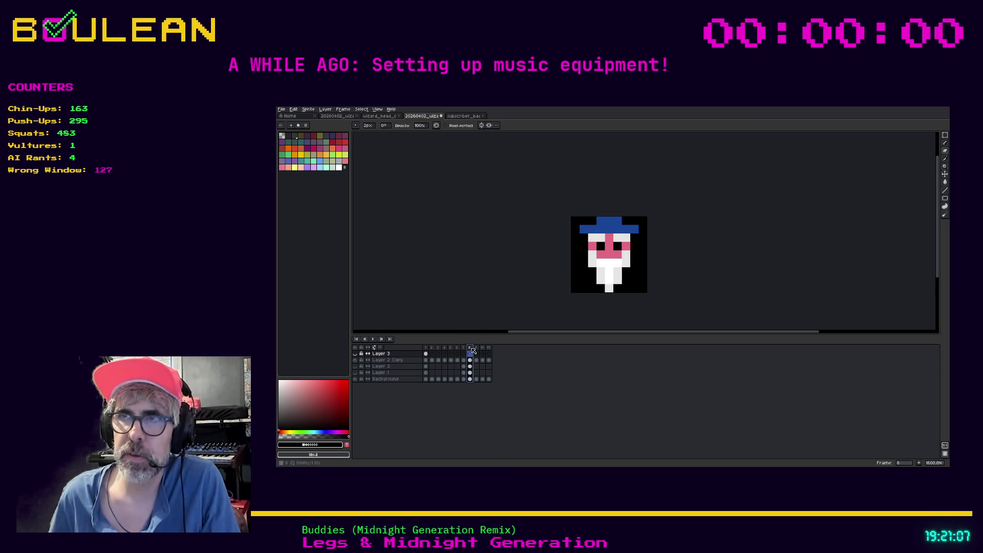
# - Compare frames 7 and 9 against frame 8, then insert a new frame after frame 8
pyautogui.click(464, 351)
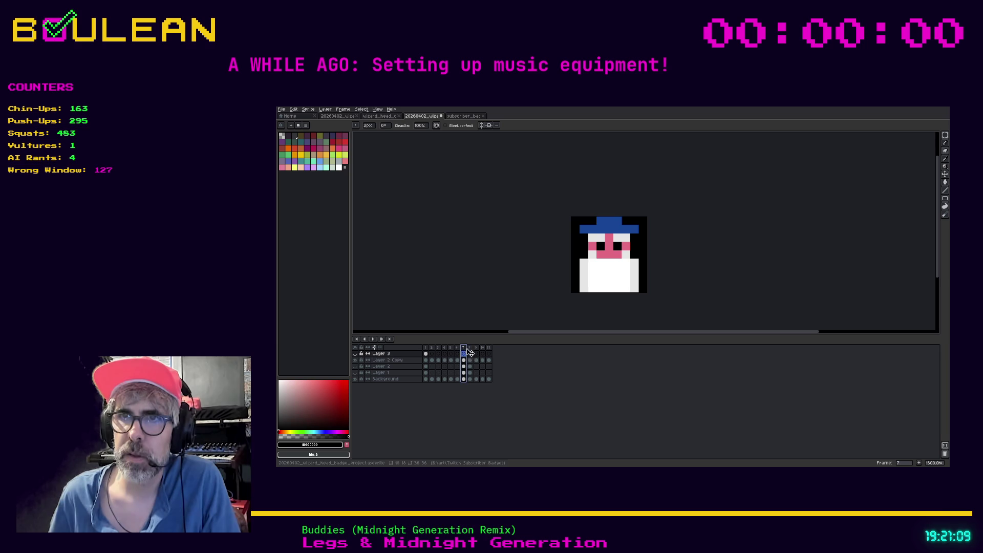
pyautogui.click(470, 351)
pyautogui.click(477, 350)
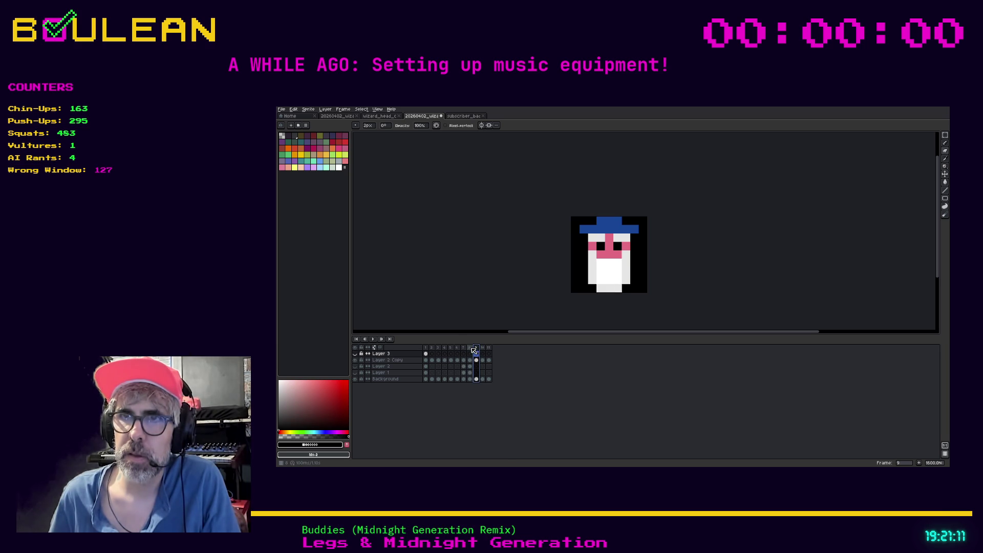
pyautogui.click(470, 351)
pyautogui.click(476, 350)
pyautogui.click(471, 351)
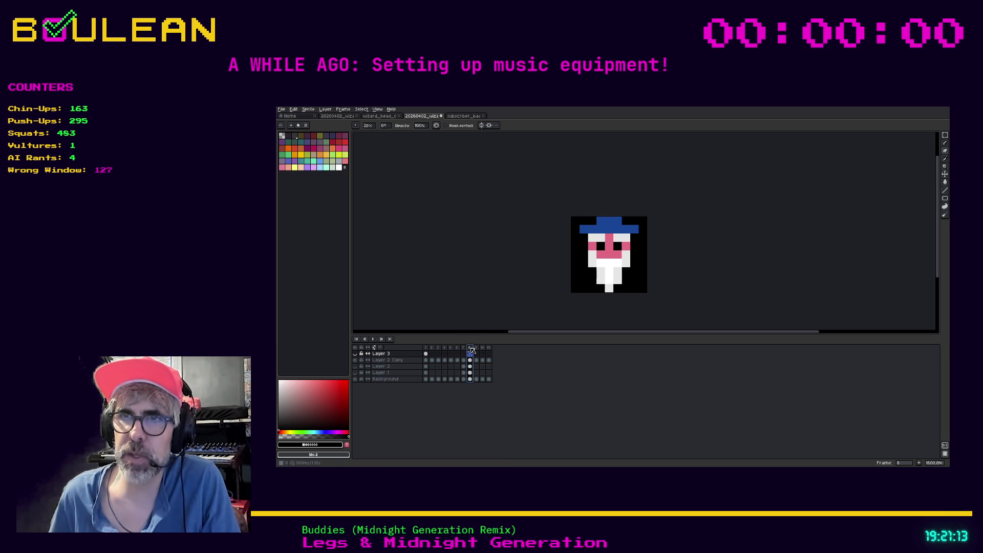
pyautogui.hotkey('alt', 'n')
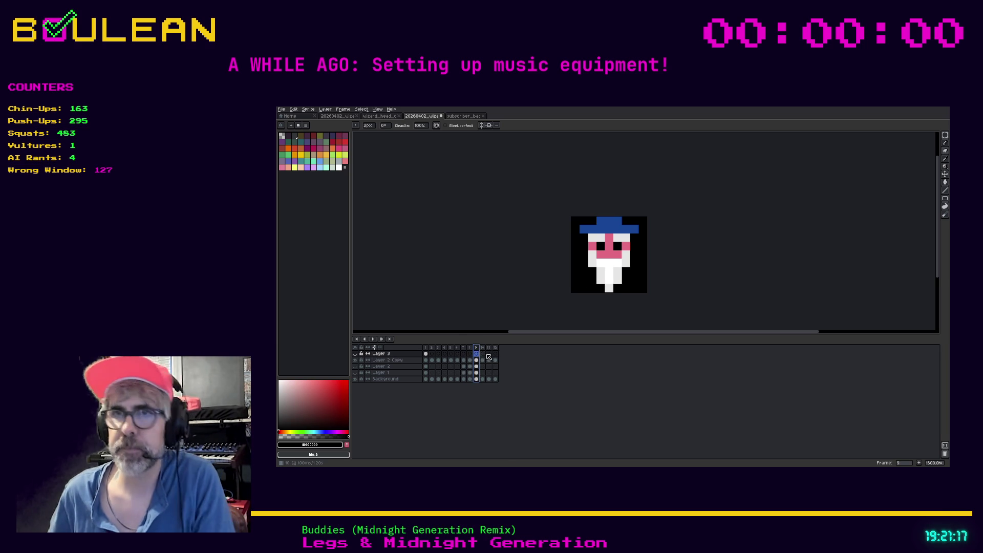
pyautogui.press('Right')
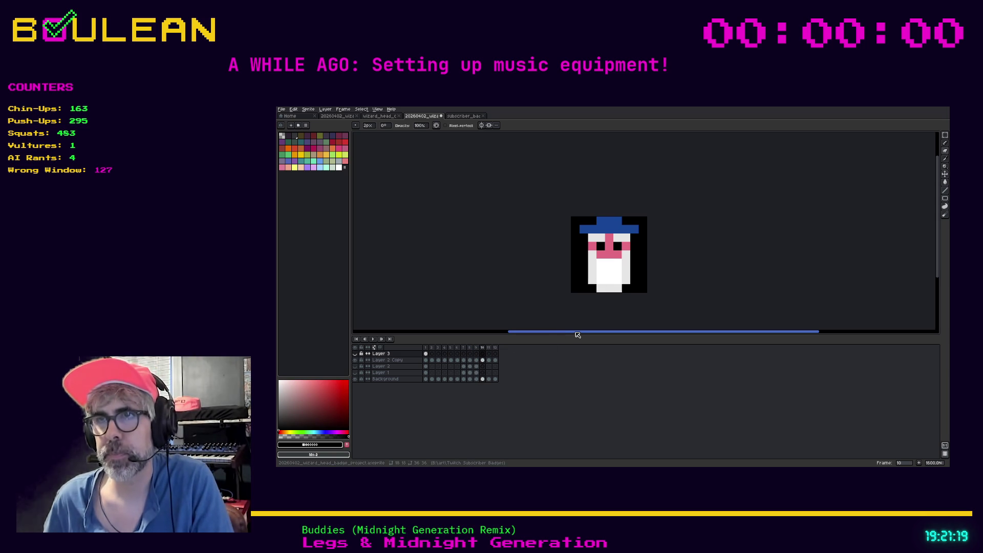
# - Sample white from the beard and paint white beard pixels on Layer 2 Copy
pyautogui.press('Left')
pyautogui.press('i')
pyautogui.click(611, 259)
pyautogui.press('b')
pyautogui.click(476, 359)
pyautogui.click(593, 265)
pyautogui.click(618, 272)
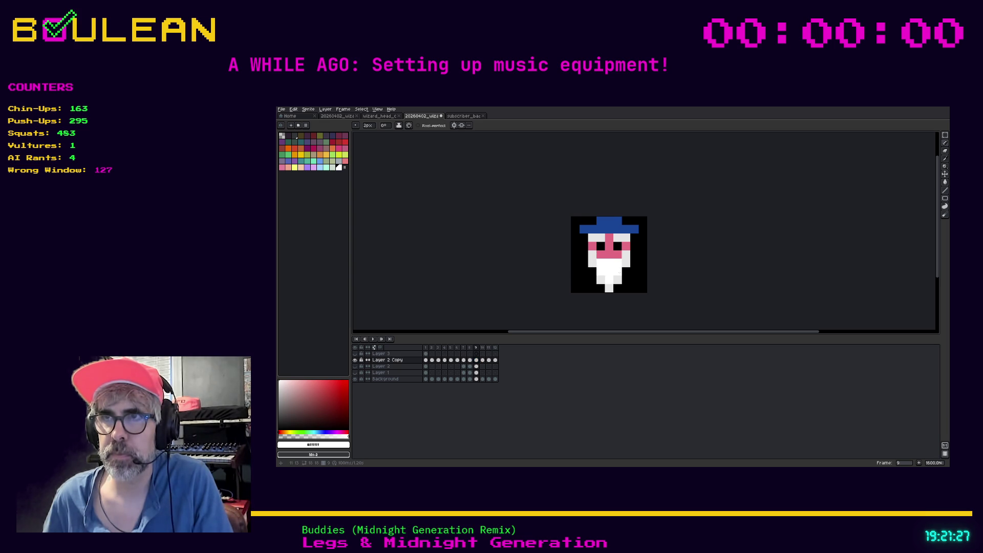
# - On frame 9, sample a grey and paint shading on the beard's right side
pyautogui.click(476, 347)
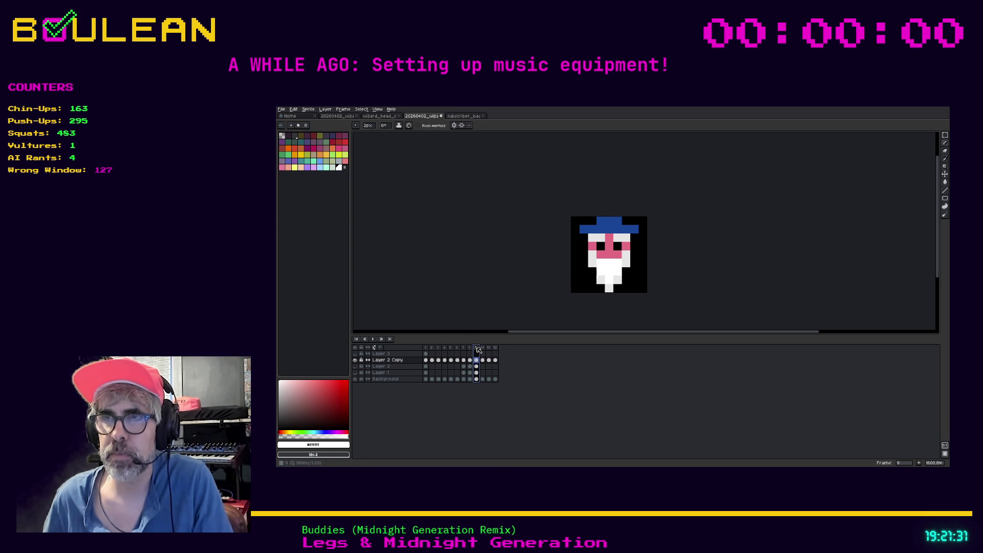
pyautogui.press('u')
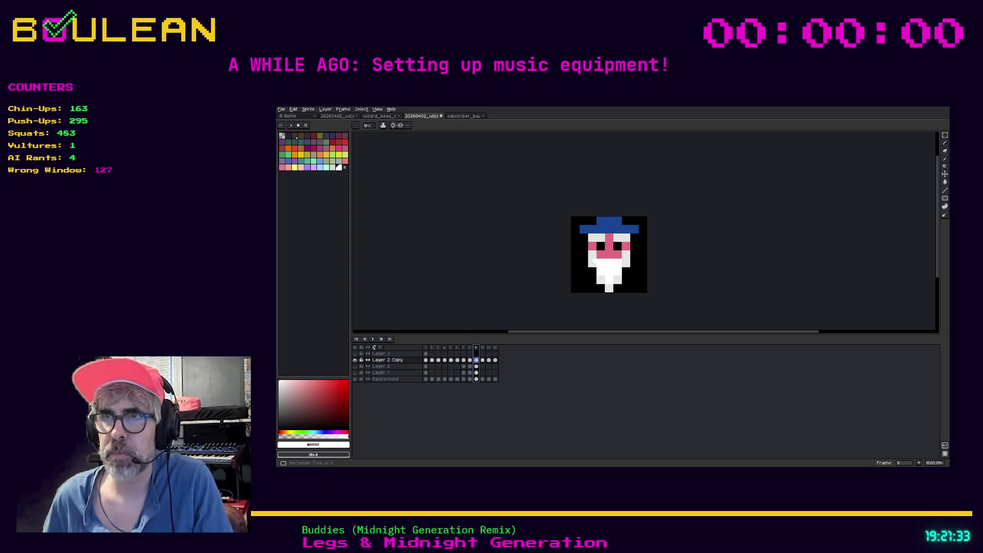
pyautogui.press('b')
pyautogui.keyDown('alt'); pyautogui.click(592, 270); pyautogui.keyUp('alt')
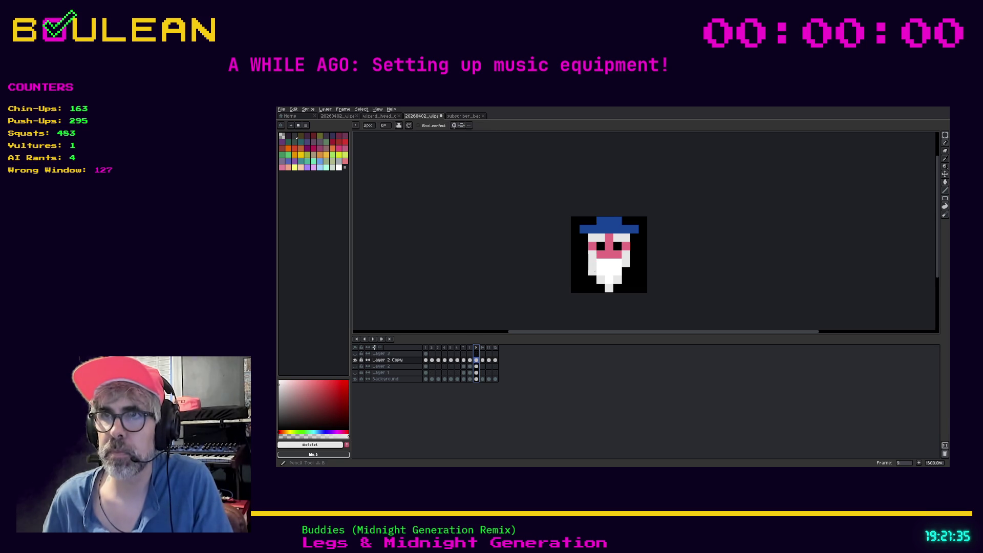
pyautogui.click(622, 272)
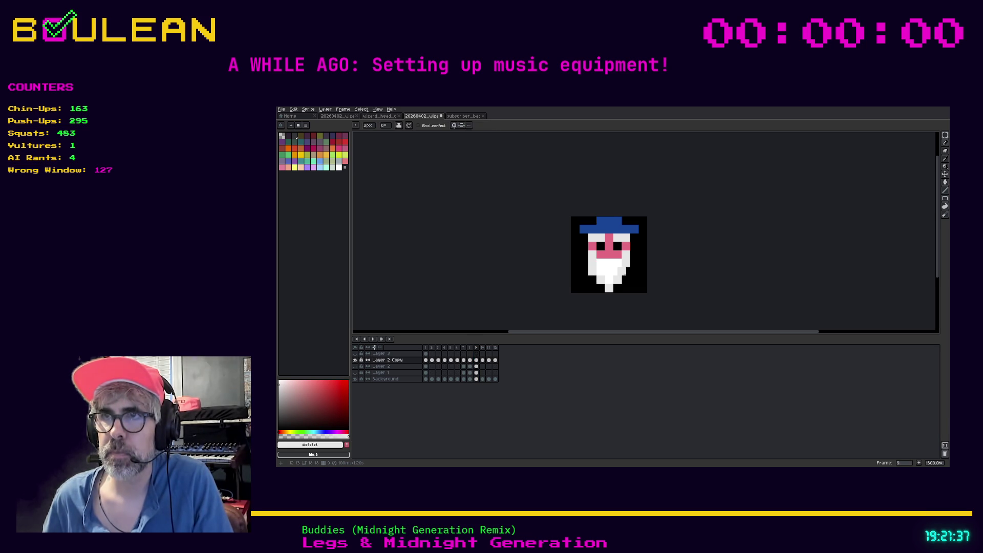
# - Flip through frames 8 to 12 to compare the beard animation
pyautogui.press('Left')
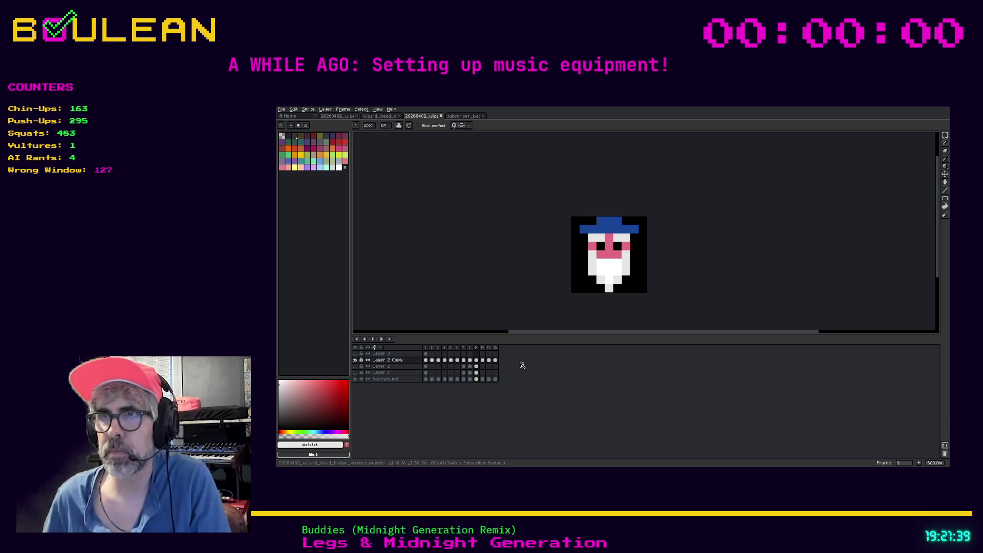
pyautogui.press('Right')
pyautogui.press('Right')
pyautogui.press('Left')
pyautogui.press('Left')
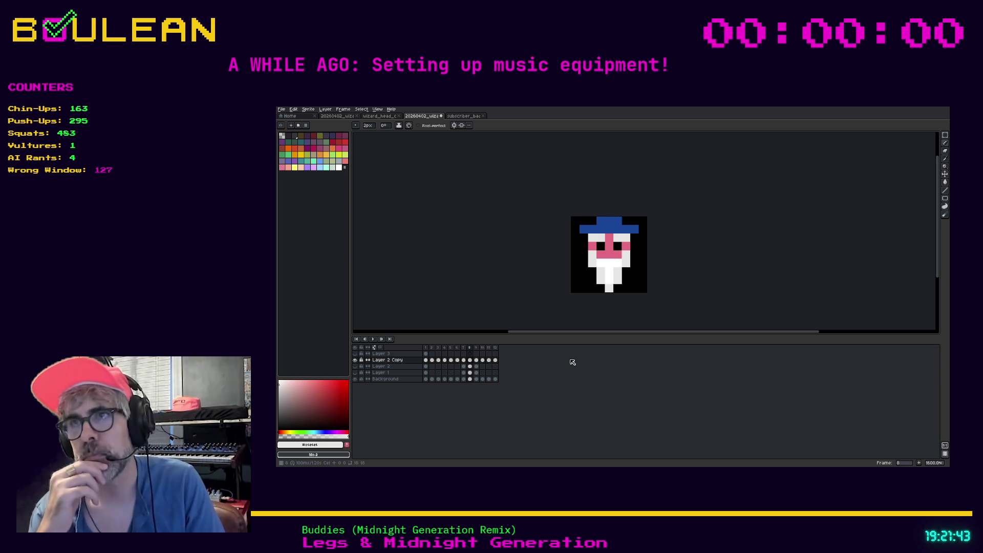
pyautogui.press('Right')
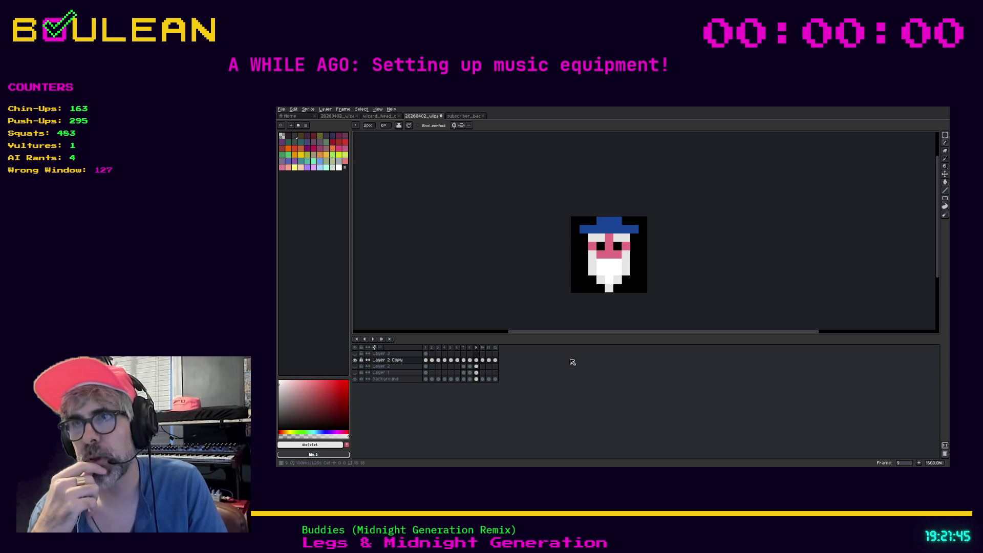
pyautogui.press('Right')
pyautogui.press('Right')
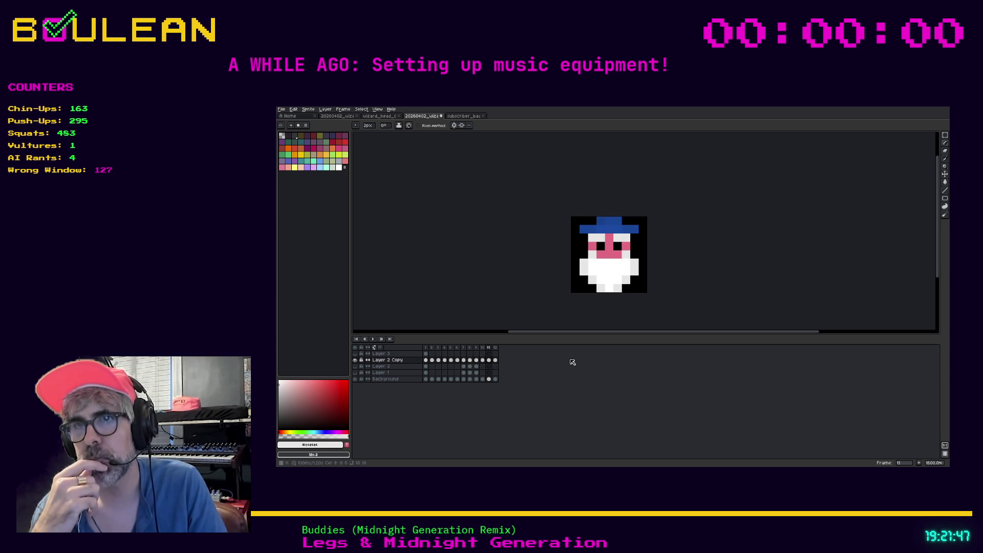
pyautogui.press('Right')
pyautogui.press('Left')
pyautogui.press('Left')
pyautogui.press('Left')
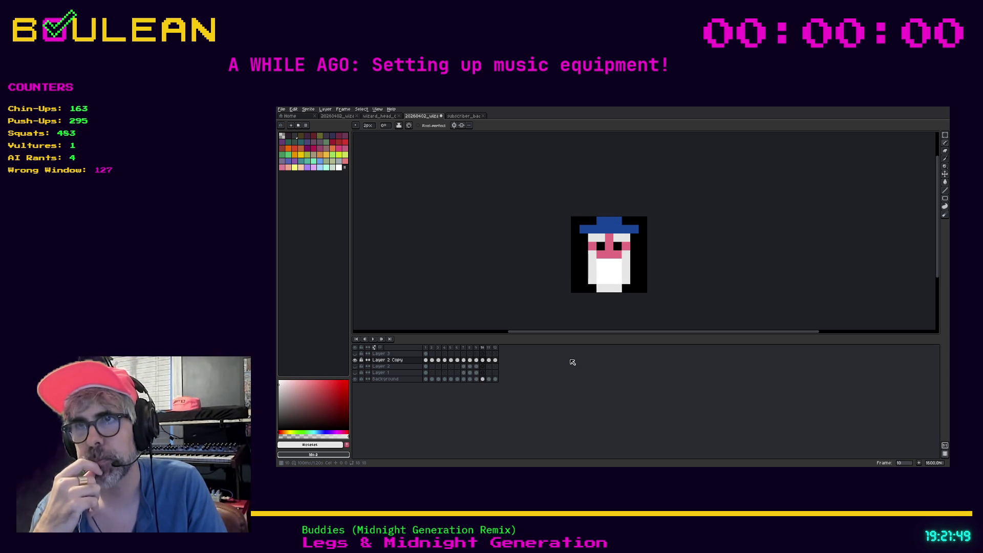
pyautogui.press('Left')
pyautogui.press('Right')
pyautogui.press('Right')
pyautogui.press('Left')
pyautogui.press('Right')
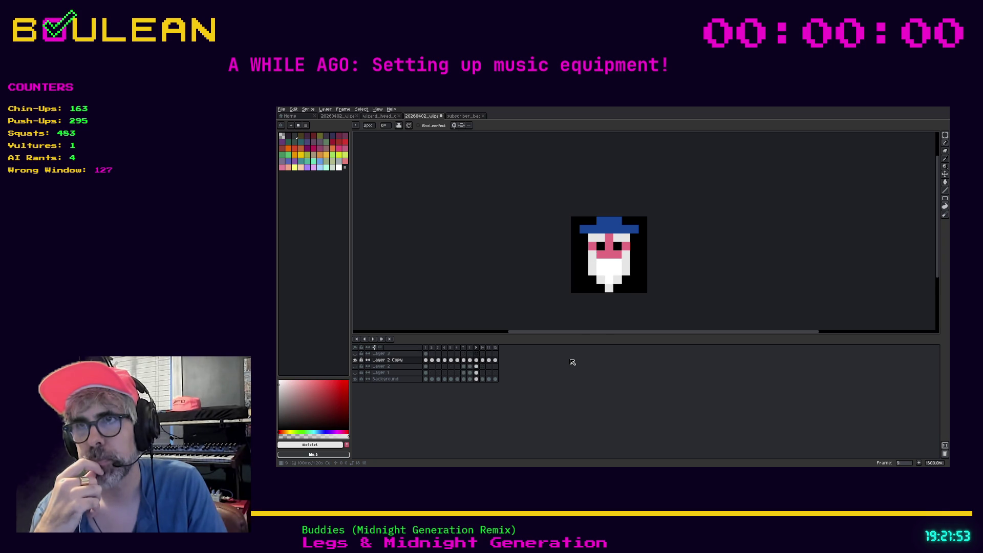
pyautogui.press('Right')
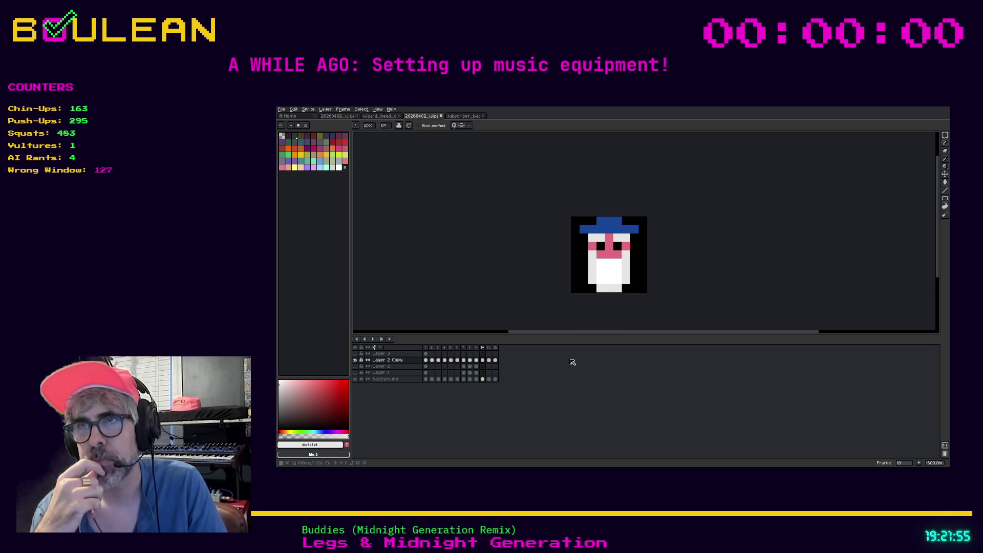
pyautogui.press('Right')
pyautogui.press('Right')
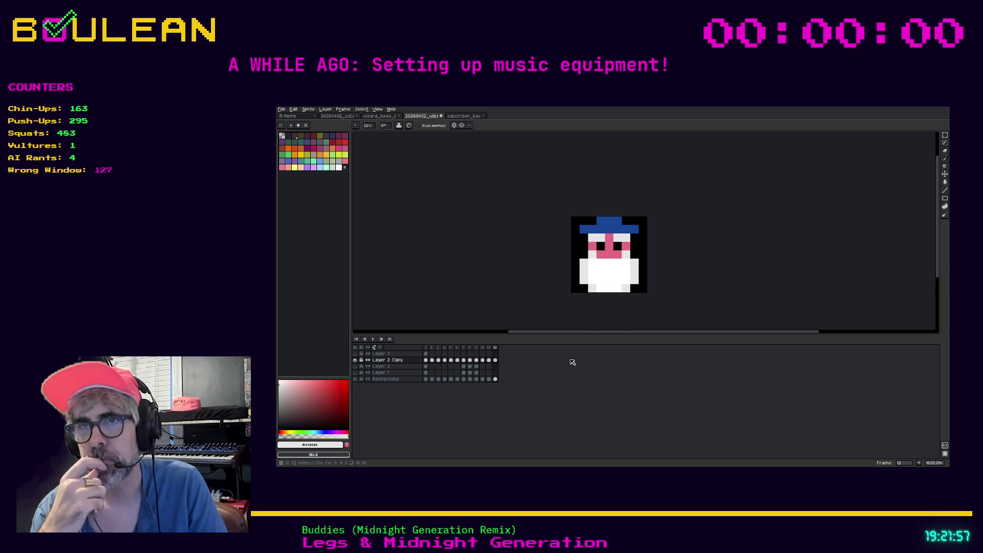
pyautogui.press('Left')
pyautogui.press('Left')
pyautogui.press('Left')
pyautogui.press('Left')
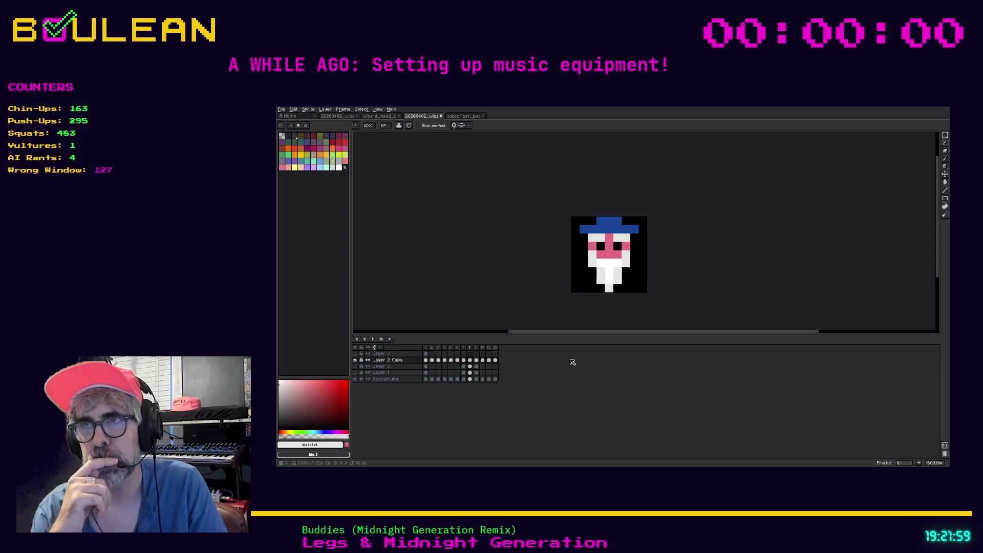
pyautogui.press('Right')
pyautogui.press('Left')
pyautogui.press('Right')
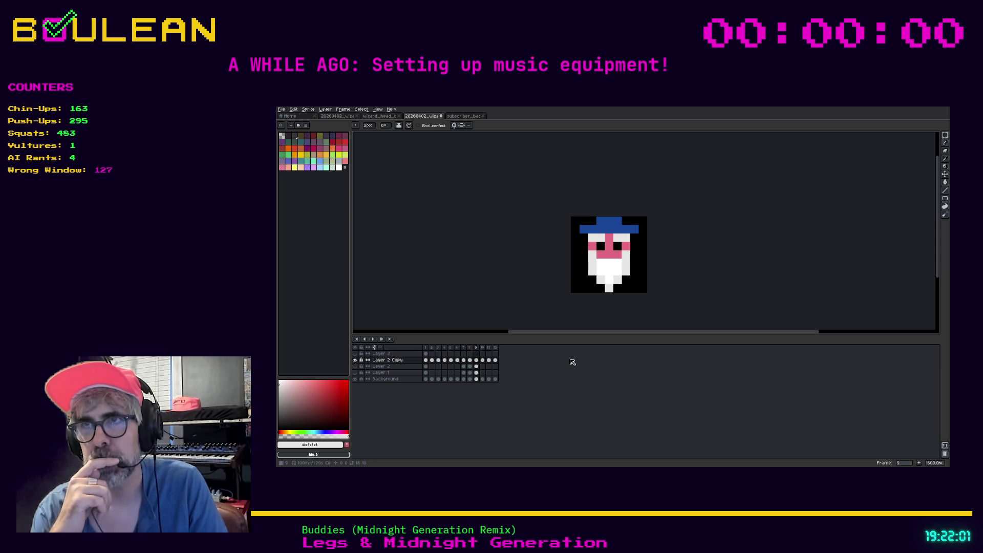
pyautogui.press('Left')
pyautogui.press('Right')
pyautogui.press('Right')
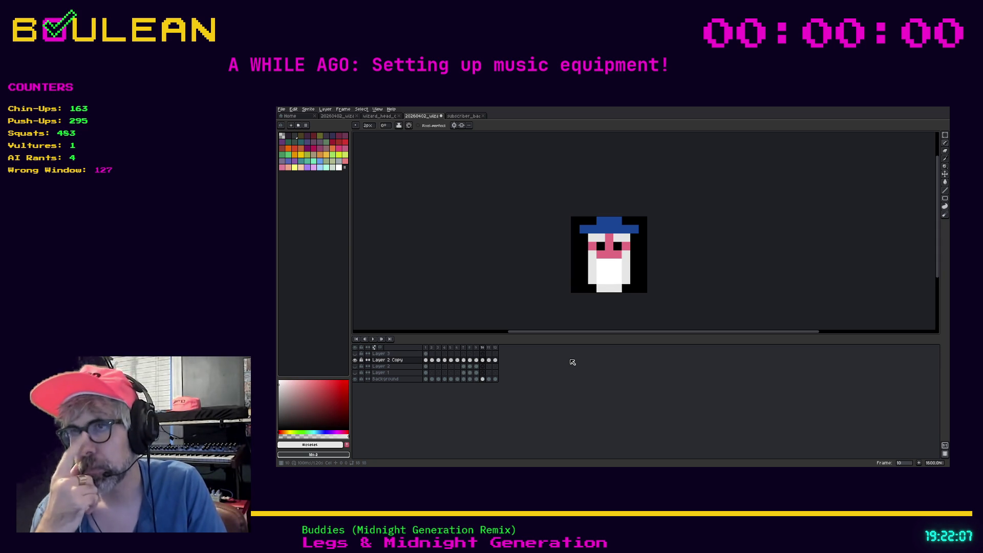
# - Flip between frames 9 and 10 to compare beards, then step to frame 12 and back to 8
pyautogui.press('Left')
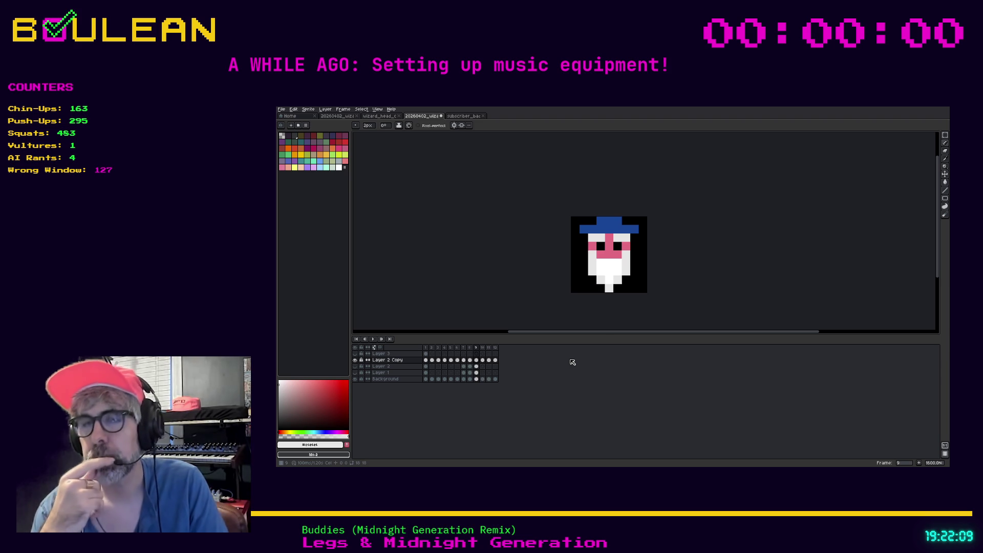
pyautogui.press('Right')
pyautogui.press('Left')
pyautogui.press('Right')
pyautogui.press('Left')
pyautogui.press('Right')
pyautogui.press('Left')
pyautogui.press('Right')
pyautogui.press('Left')
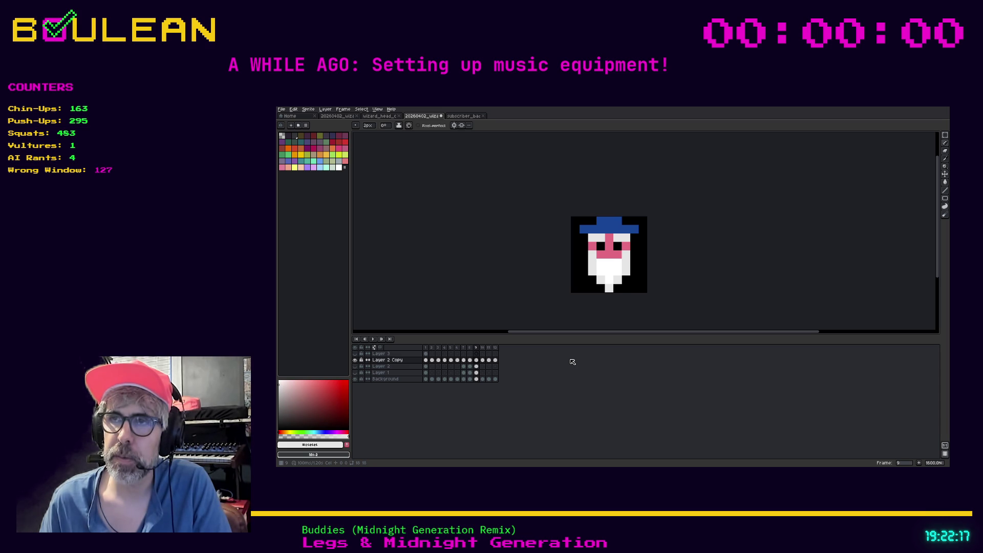
pyautogui.press('Right')
pyautogui.press('Right')
pyautogui.press('Right')
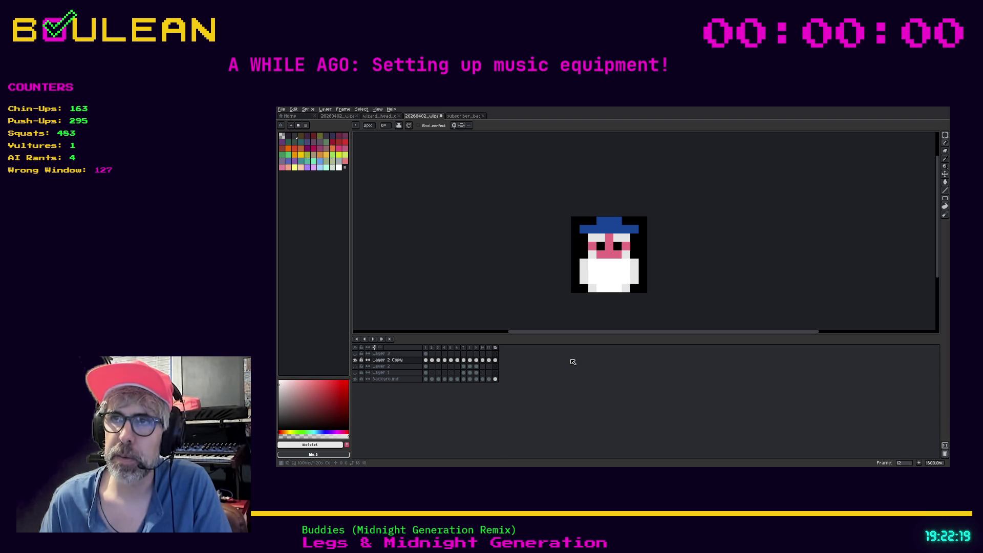
pyautogui.press('Left')
pyautogui.press('Left')
pyautogui.press('Left')
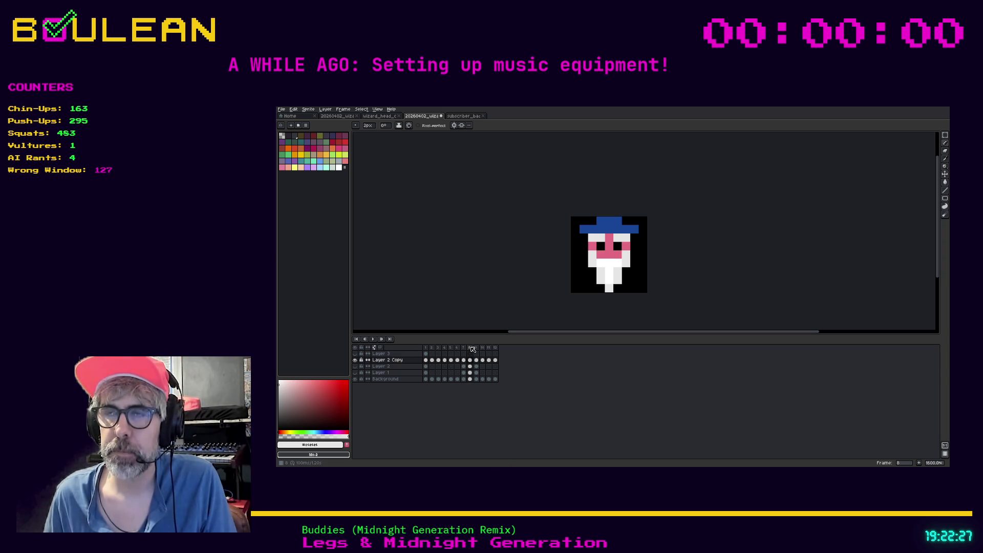
# - Step through frames 9–12, then on frame 8 undo and move the beard-tip pixel right
pyautogui.click(478, 347)
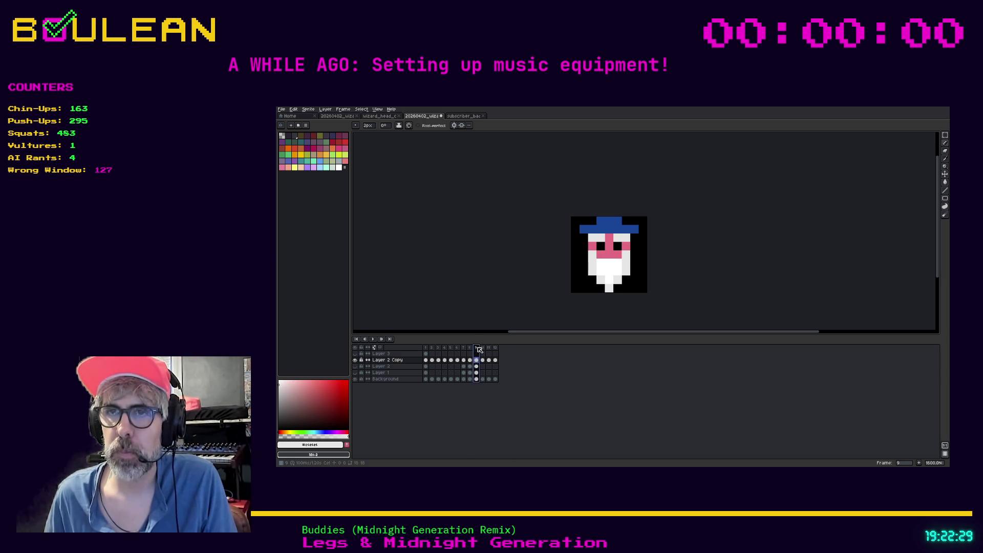
pyautogui.click(483, 348)
pyautogui.click(489, 348)
pyautogui.click(495, 348)
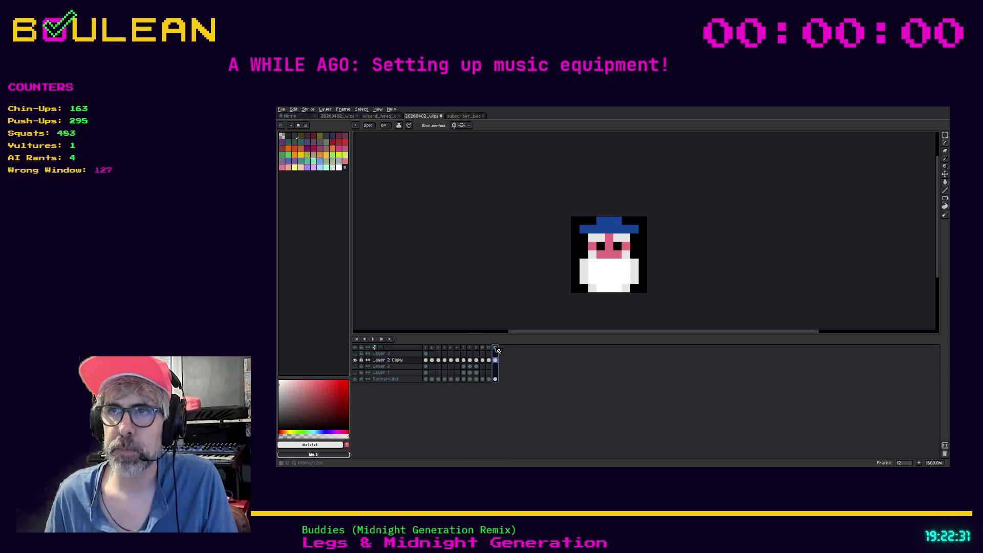
pyautogui.click(471, 348)
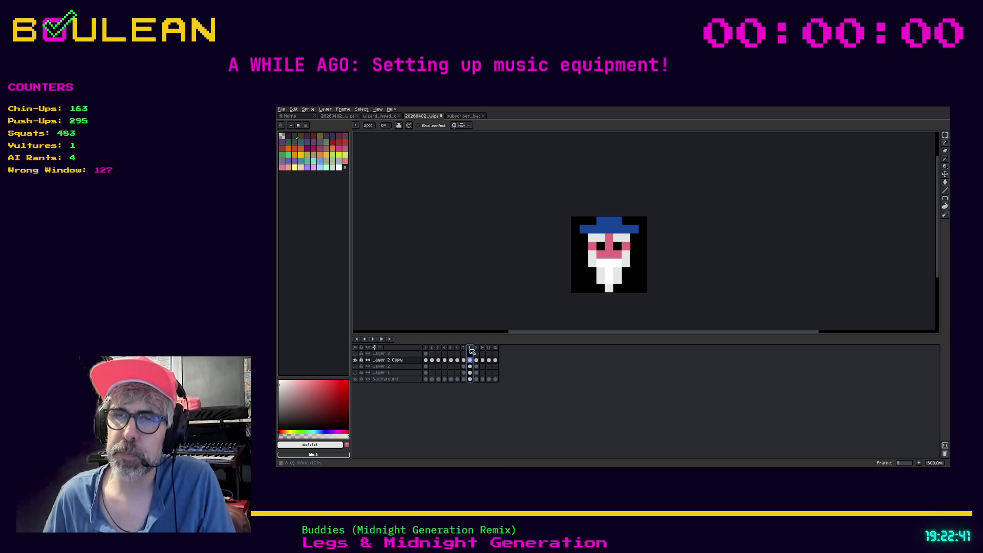
pyautogui.hotkey('ctrl', 'z')
pyautogui.click(617, 282)
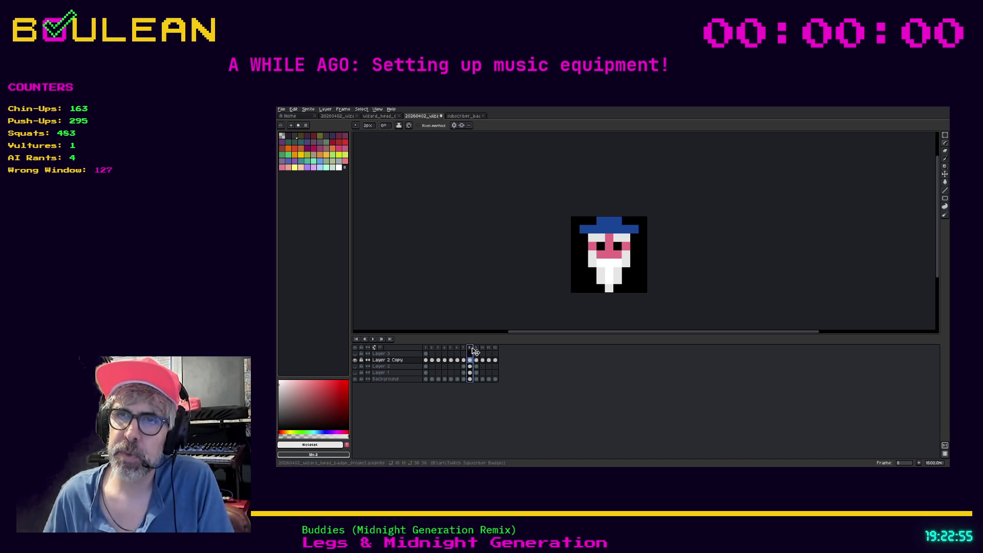
# - Select the frame 8 and 9 cels together in the timeline, then go to frame 13
pyautogui.click(495, 350)
pyautogui.moveTo(469, 348); pyautogui.dragTo(500, 350)
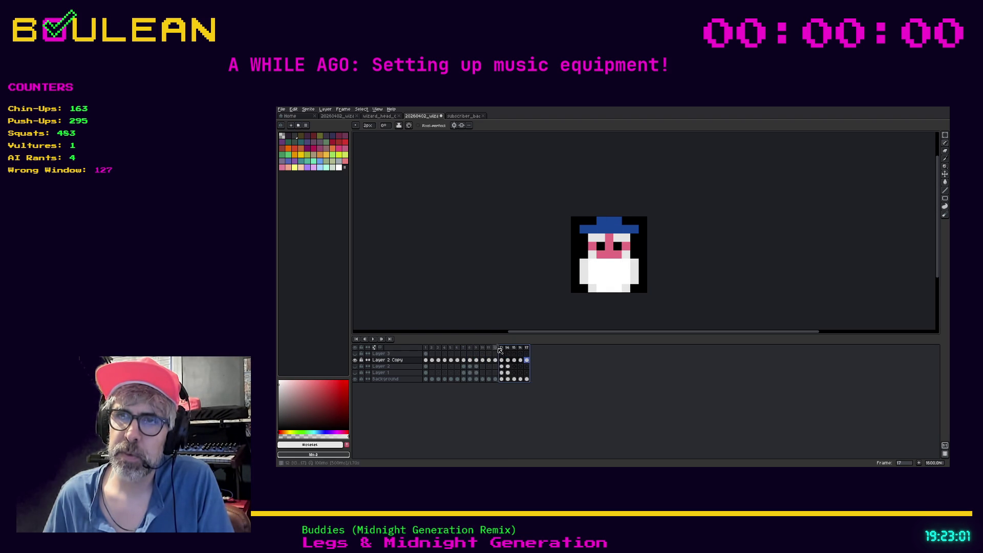
pyautogui.click(502, 348)
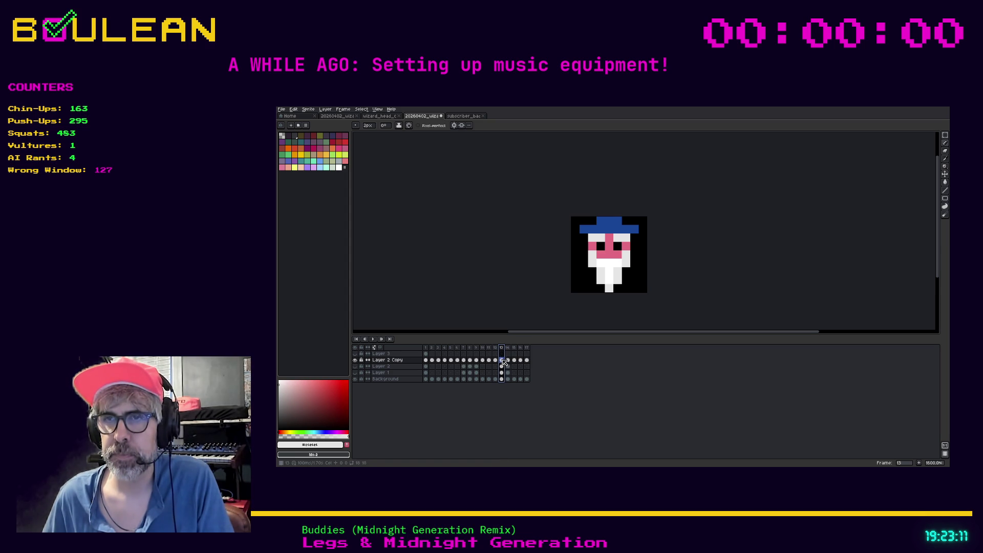
# - Open and close the frame 13 cel's Cel Properties unchanged, then open the timeline gear settings
pyautogui.rightClick(503, 362)
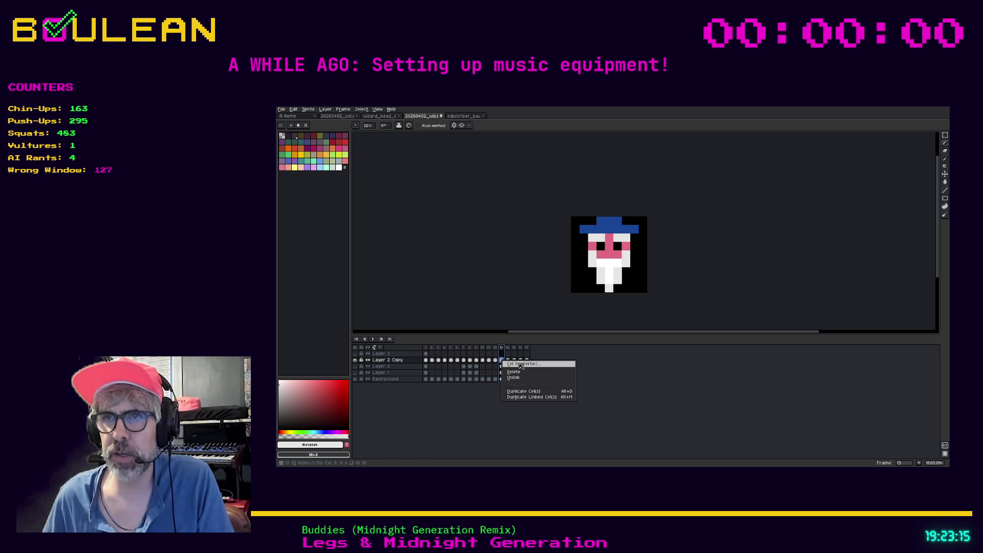
pyautogui.click(521, 364)
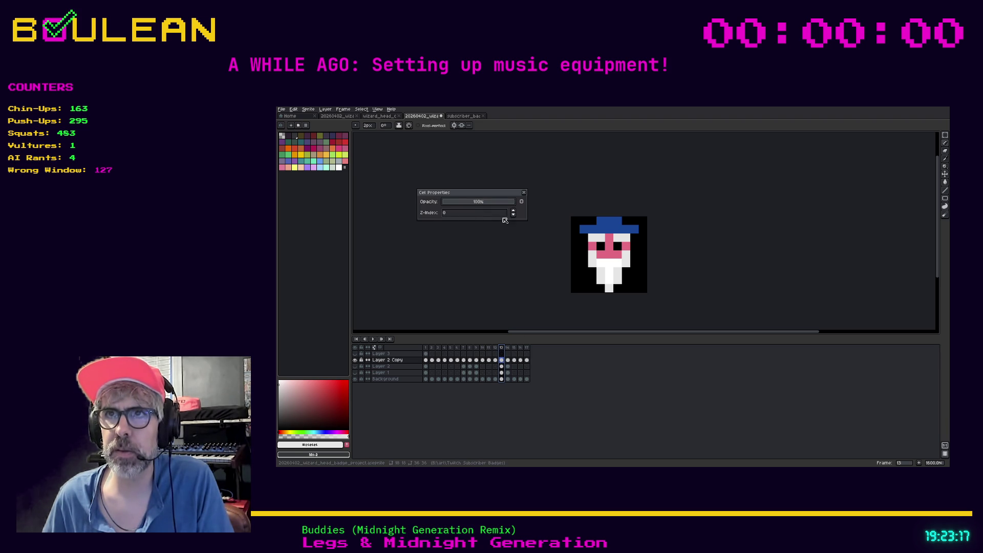
pyautogui.click(524, 193)
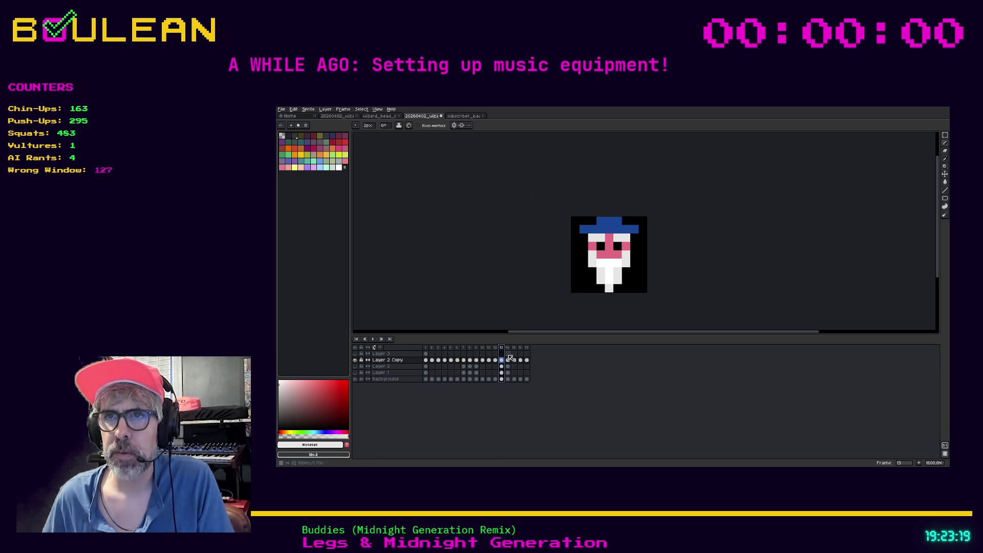
pyautogui.rightClick(504, 361)
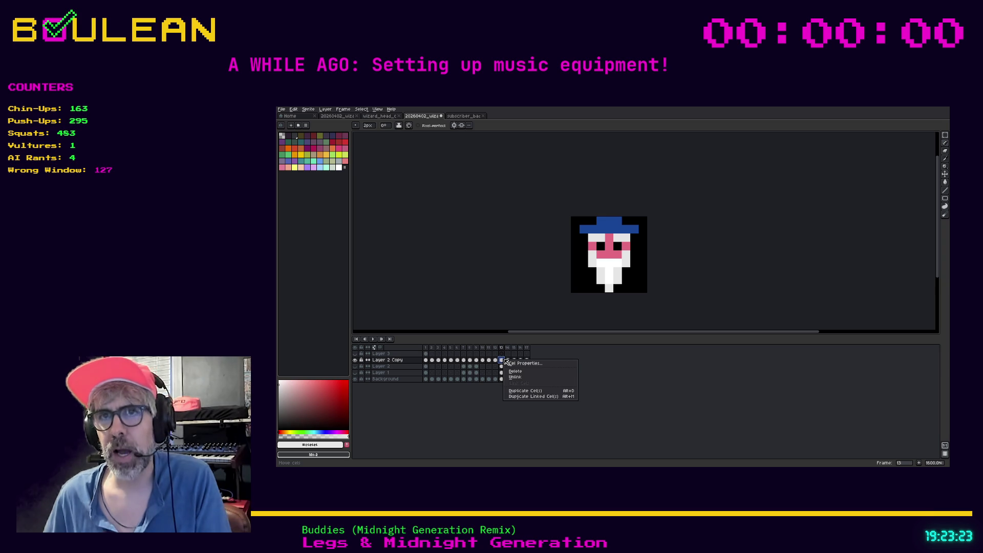
pyautogui.click(502, 363)
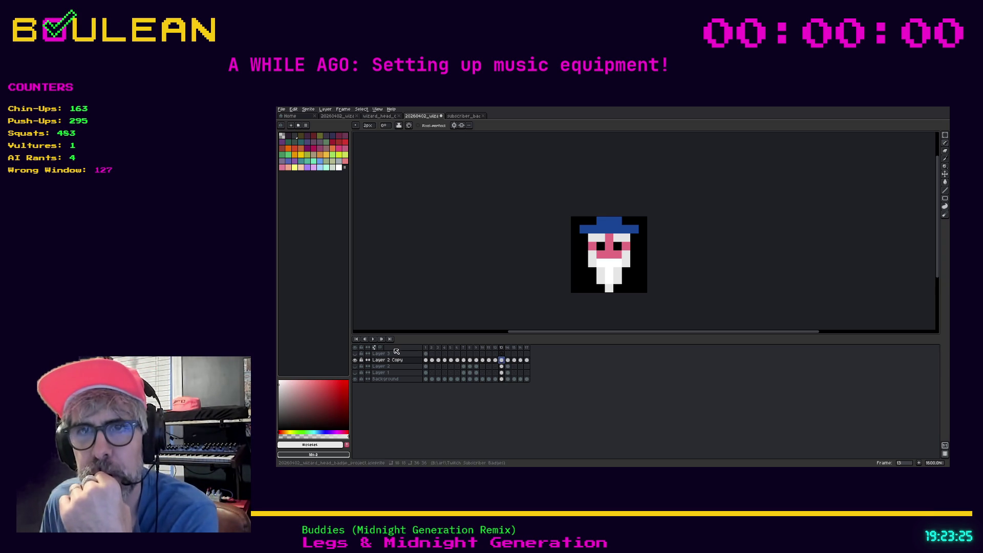
pyautogui.click(375, 349)
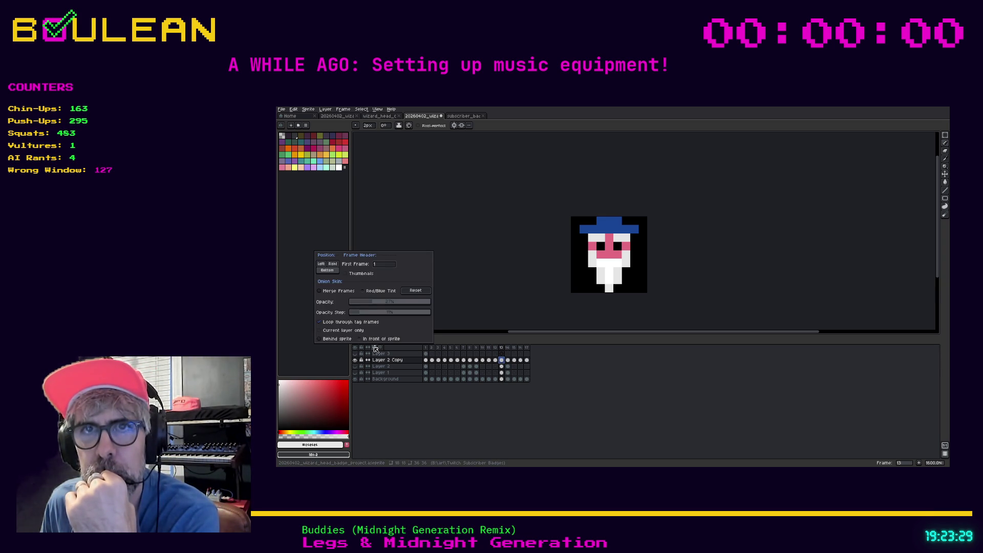
# - Try onion-skin opacity around 52–55%, lower it, then reset to defaults and close
pyautogui.moveTo(383, 304)
pyautogui.mouseDown()
pyautogui.moveTo(409, 305)
pyautogui.moveTo(377, 307)
pyautogui.mouseUp()
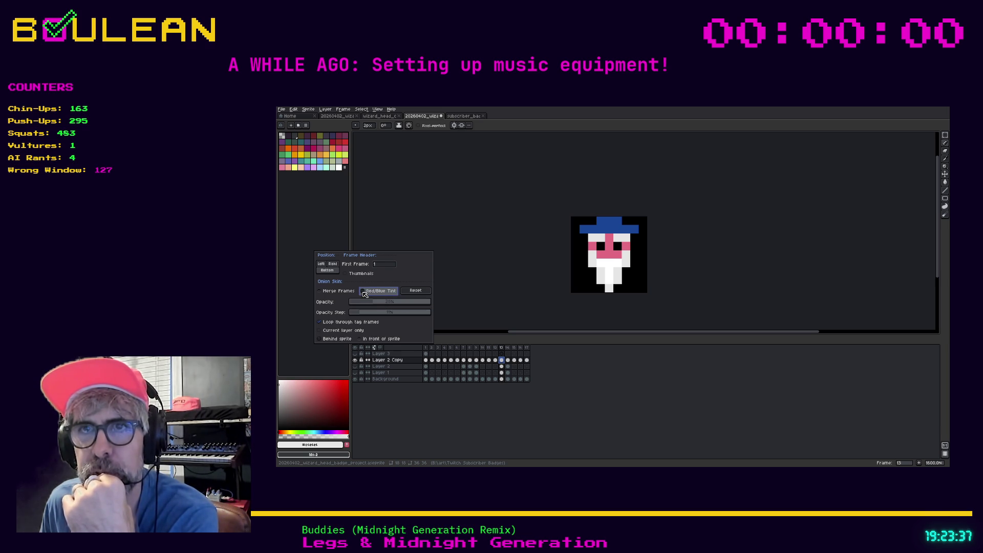
pyautogui.click(396, 303)
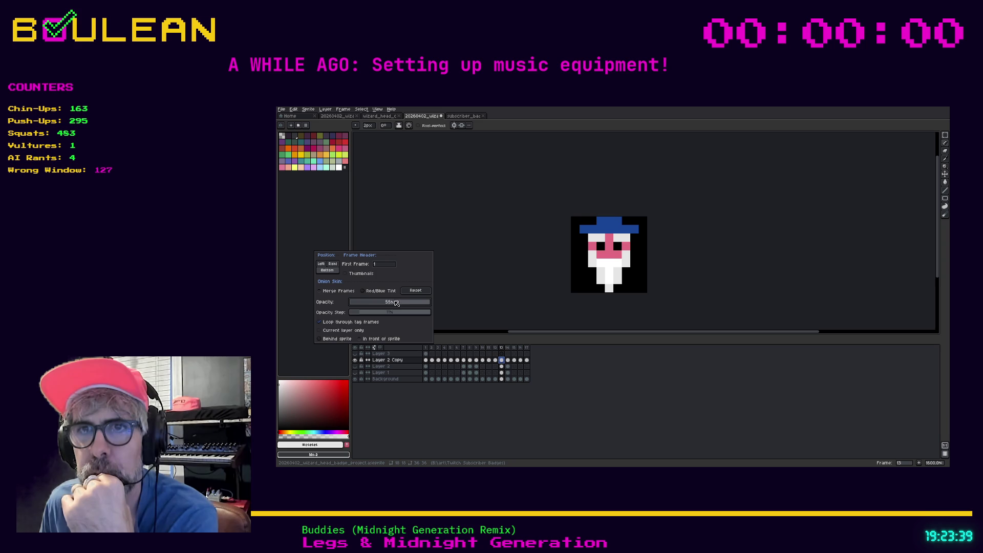
pyautogui.moveTo(383, 303); pyautogui.dragTo(379, 314)
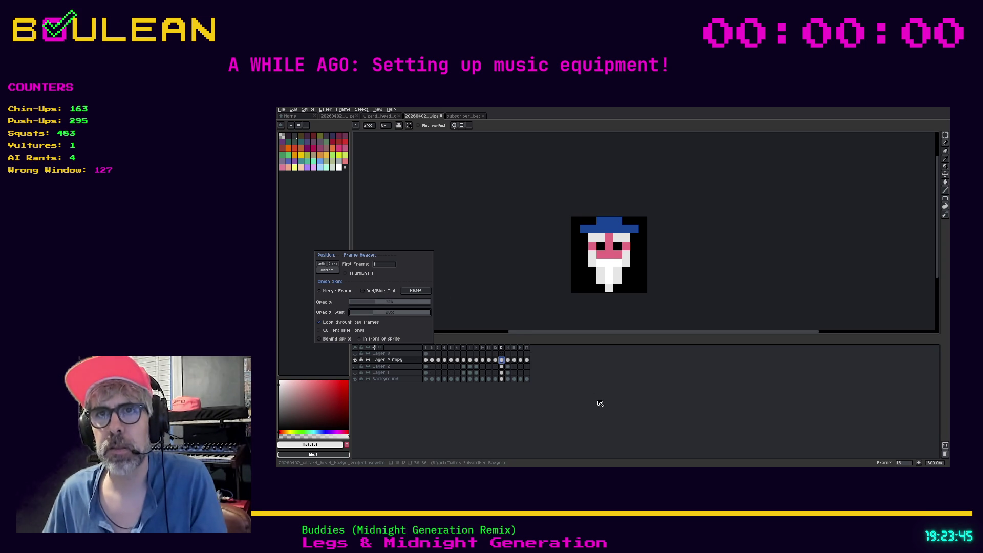
pyautogui.click(415, 291)
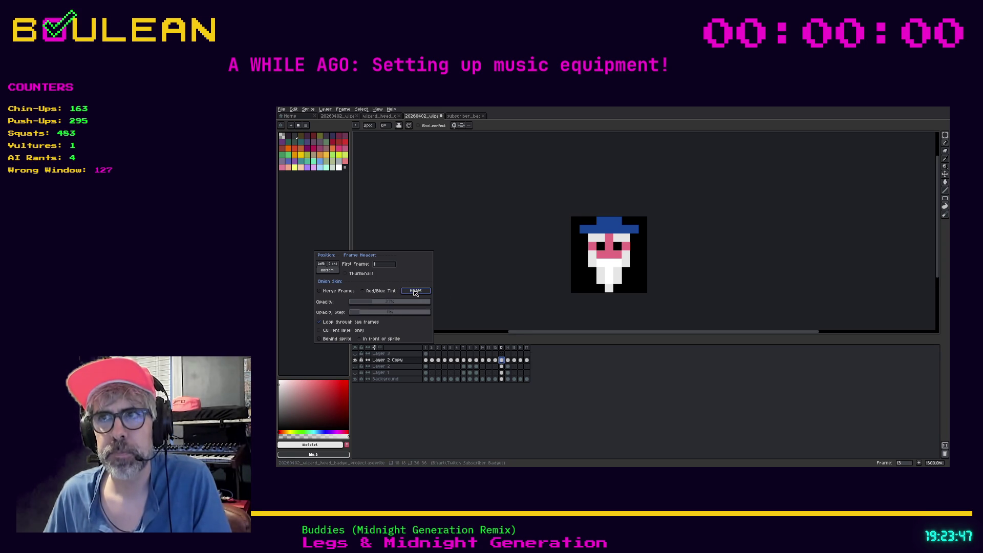
pyautogui.click(559, 401)
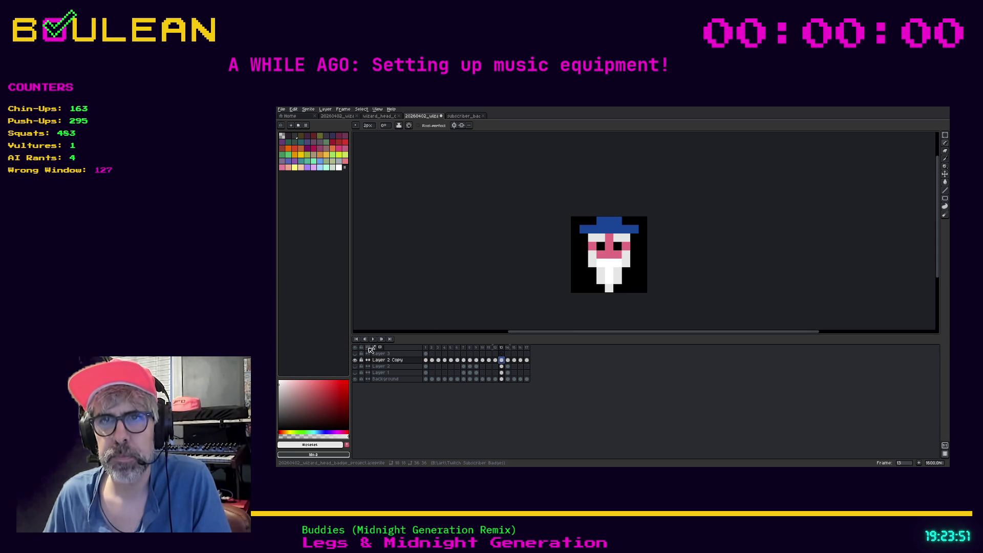
# - Show the onion skin in front of the sprite with red/blue tint, opacity 94% down to 67%
pyautogui.click(376, 348)
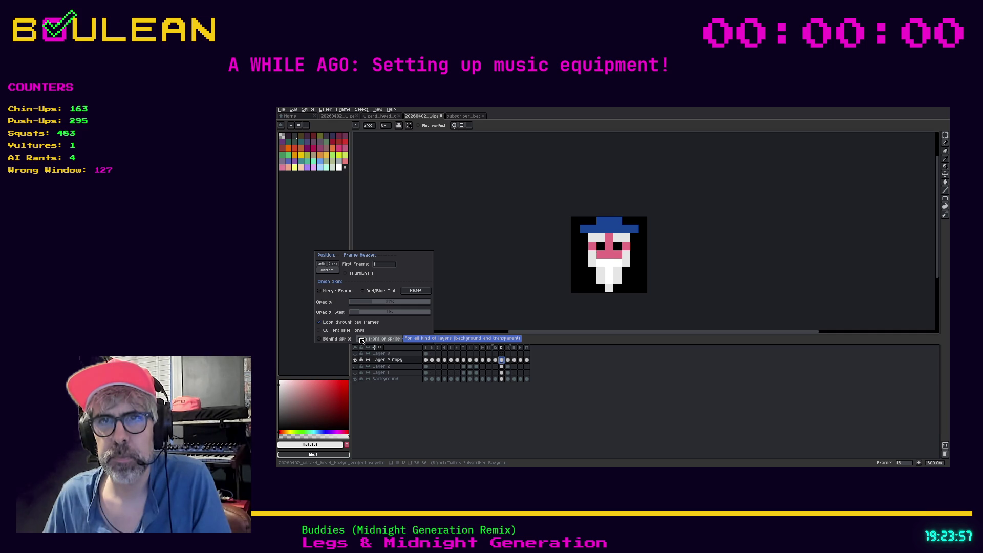
pyautogui.click(362, 341)
pyautogui.moveTo(364, 306); pyautogui.dragTo(384, 306)
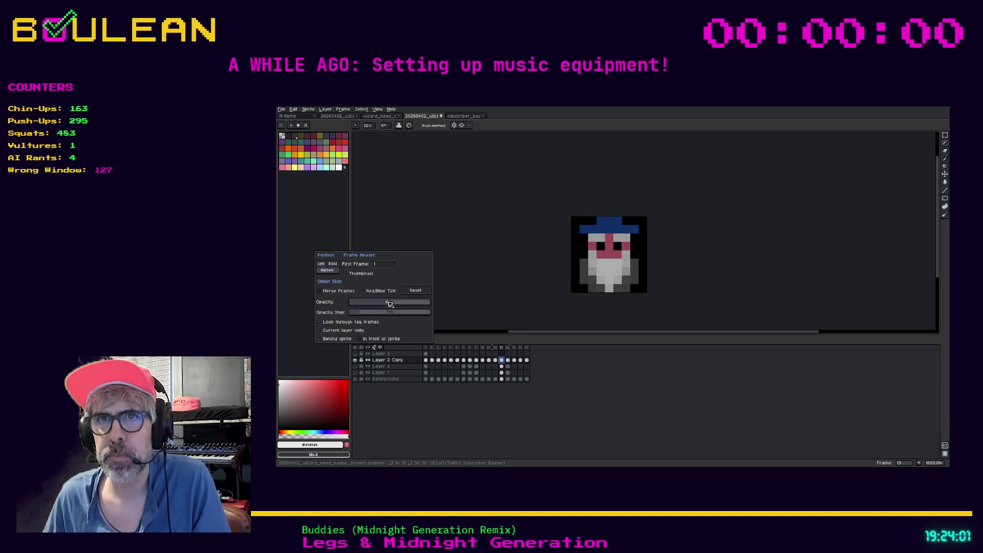
pyautogui.click(377, 291)
pyautogui.moveTo(389, 307)
pyautogui.mouseDown()
pyautogui.moveTo(427, 306)
pyautogui.moveTo(350, 306)
pyautogui.moveTo(398, 314)
pyautogui.moveTo(373, 306)
pyautogui.moveTo(431, 306)
pyautogui.mouseUp()
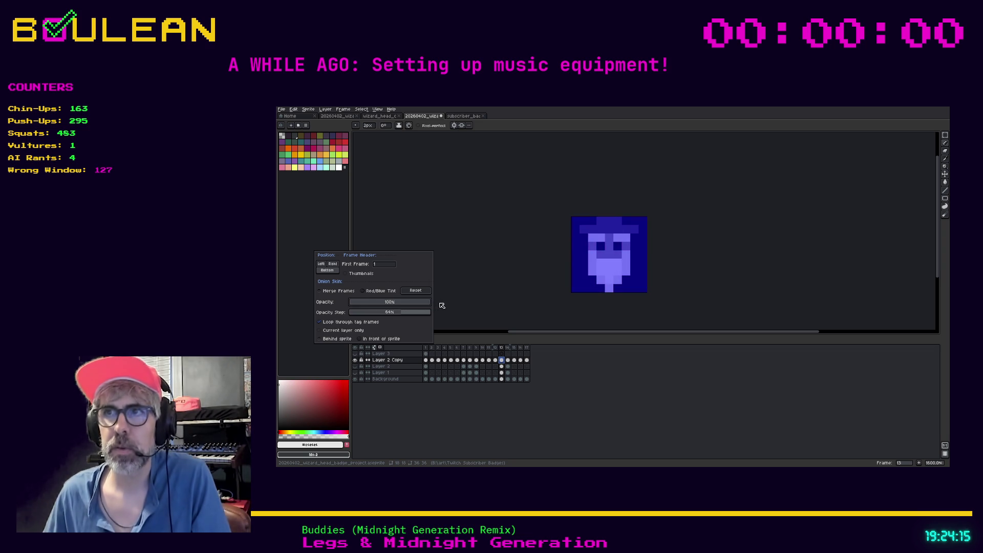
pyautogui.click(415, 305)
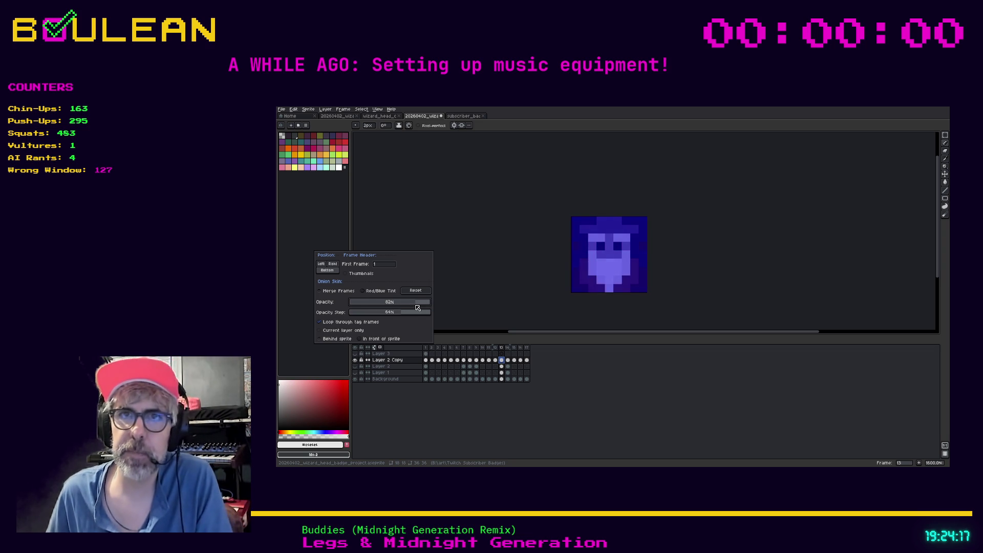
pyautogui.moveTo(415, 307); pyautogui.dragTo(405, 306)
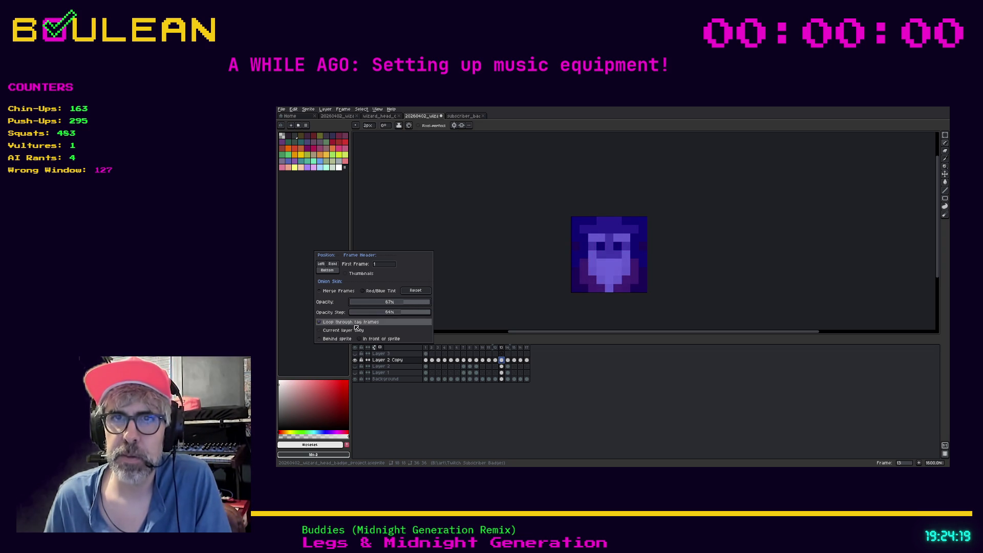
# - Limit onion skin to the current layer, set opacity step 59%, then reset defaults and close
pyautogui.click(335, 330)
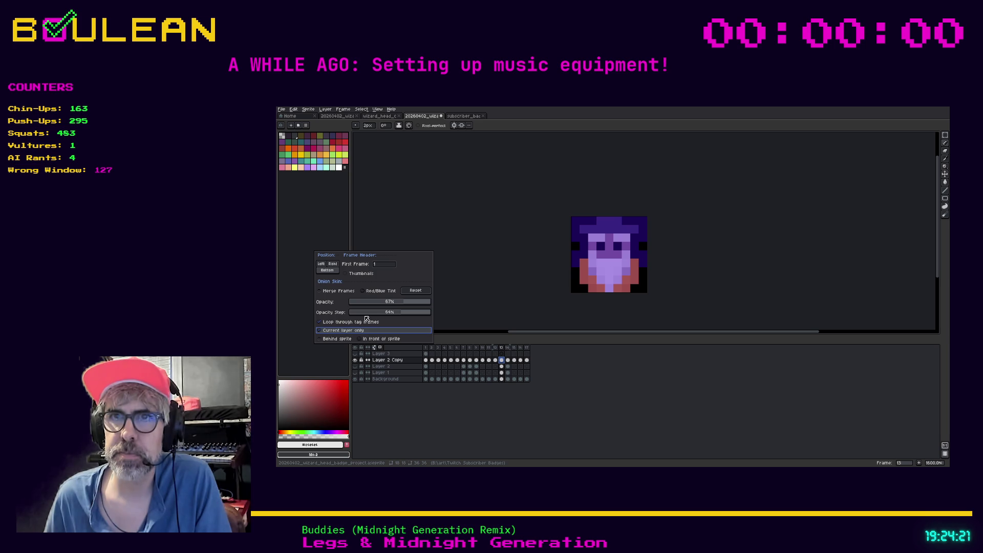
pyautogui.moveTo(391, 305)
pyautogui.mouseDown()
pyautogui.moveTo(364, 306)
pyautogui.moveTo(430, 303)
pyautogui.moveTo(365, 305)
pyautogui.moveTo(382, 314)
pyautogui.mouseUp()
pyautogui.click(373, 290)
pyautogui.moveTo(380, 313); pyautogui.dragTo(403, 315)
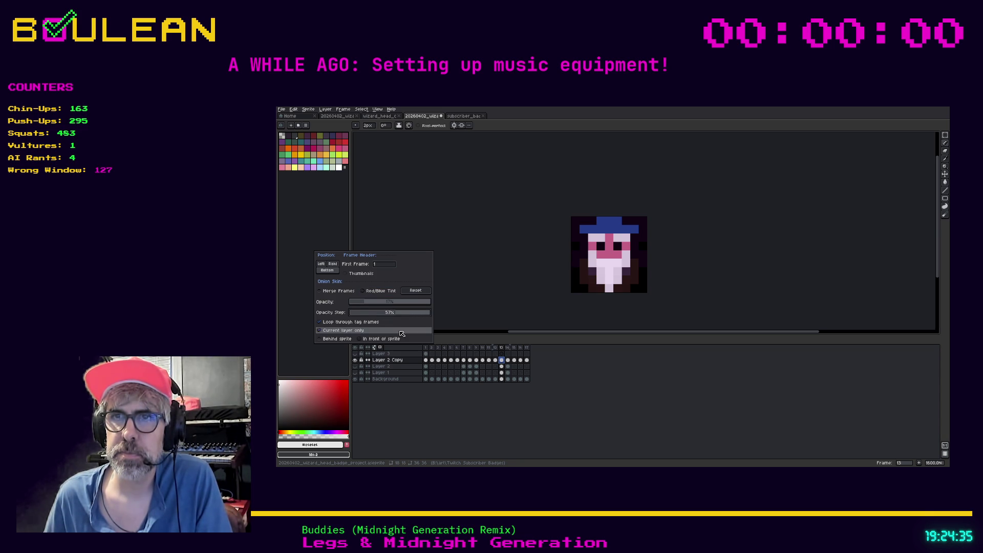
pyautogui.click(410, 293)
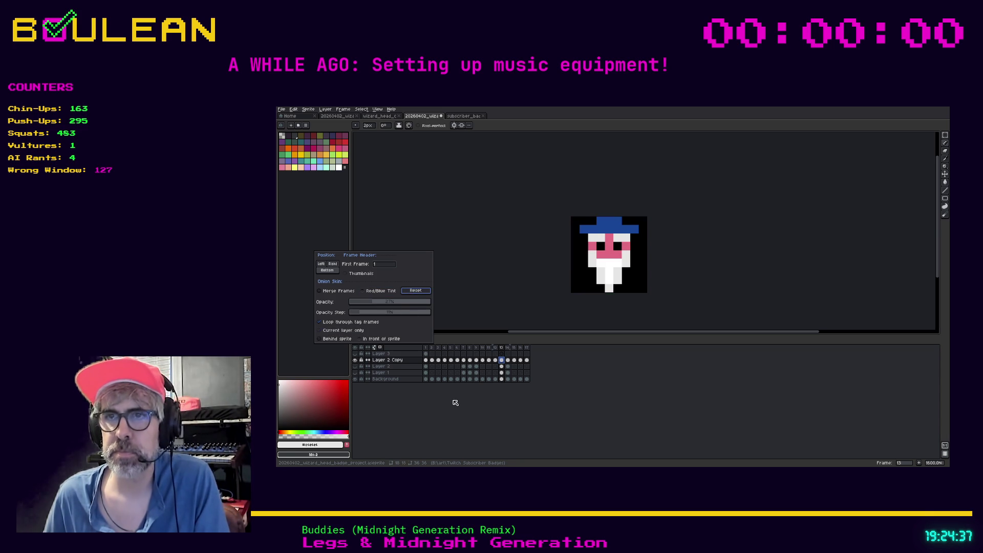
pyautogui.click(487, 367)
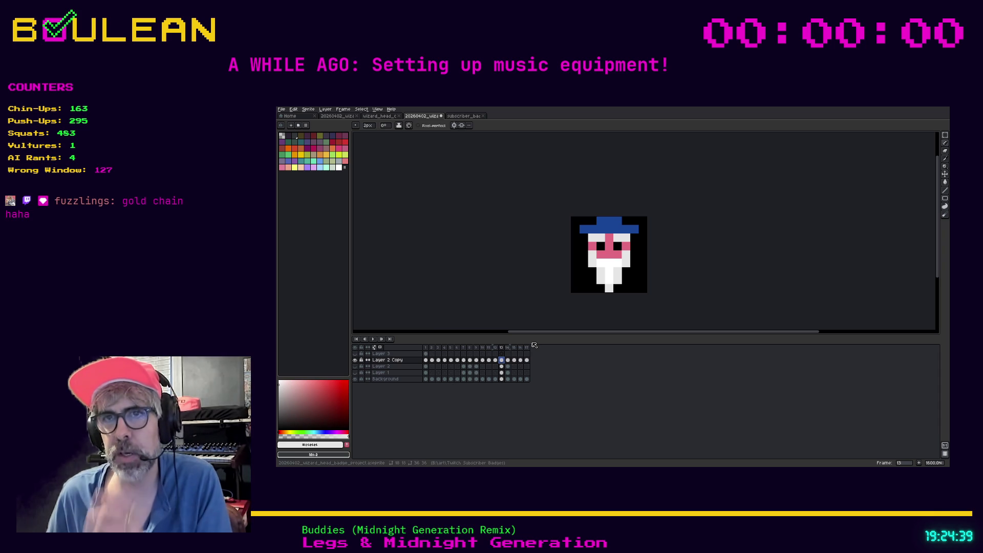
# - Move Layer 3 below Layer 2 Copy and rename Layer 2 Copy to Beard
pyautogui.click(392, 355)
pyautogui.moveTo(395, 361); pyautogui.dragTo(397, 362)
pyautogui.click(399, 355)
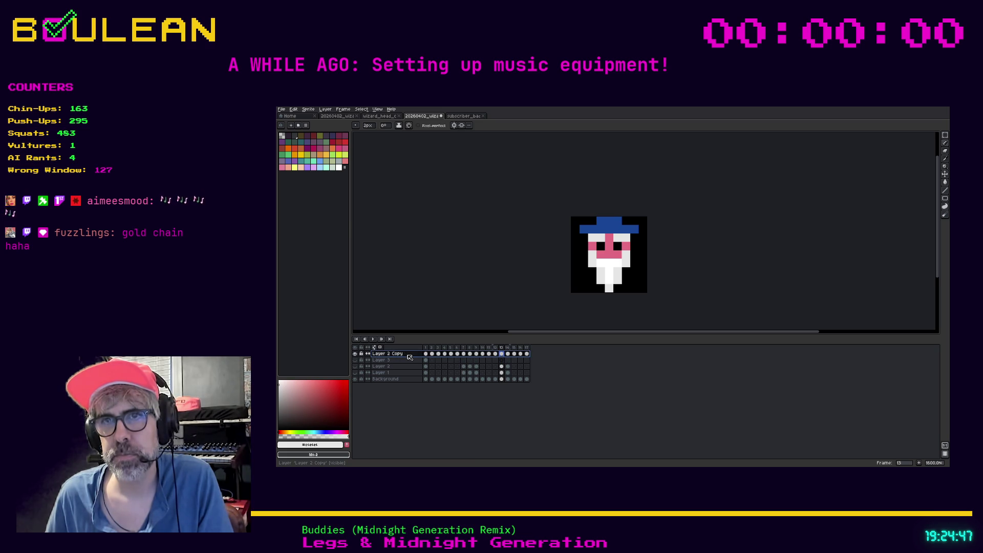
pyautogui.doubleClick(406, 357)
pyautogui.write('Bear')
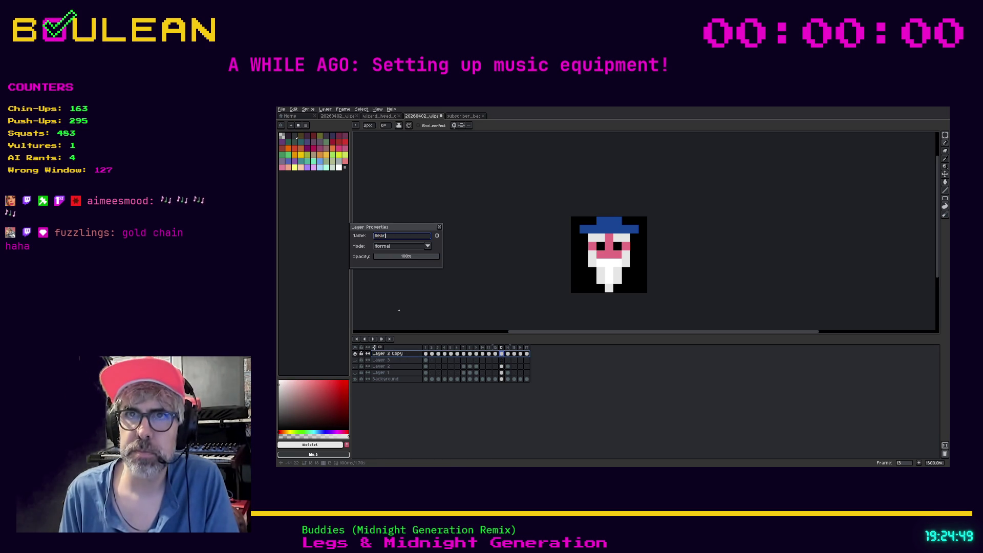
pyautogui.write('d')
pyautogui.press('Return')
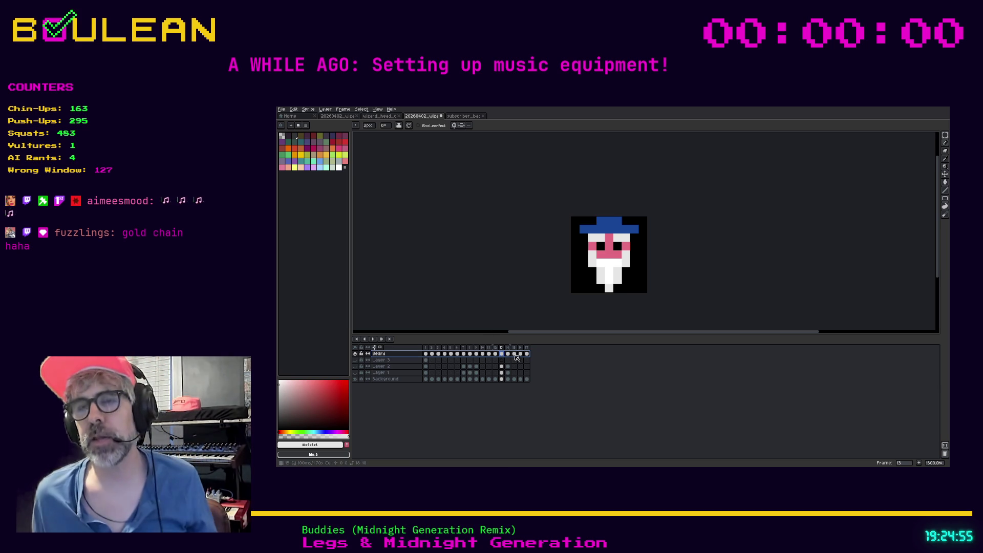
# - Step through frames 10–17 to preview how the beard changes
pyautogui.click(496, 354)
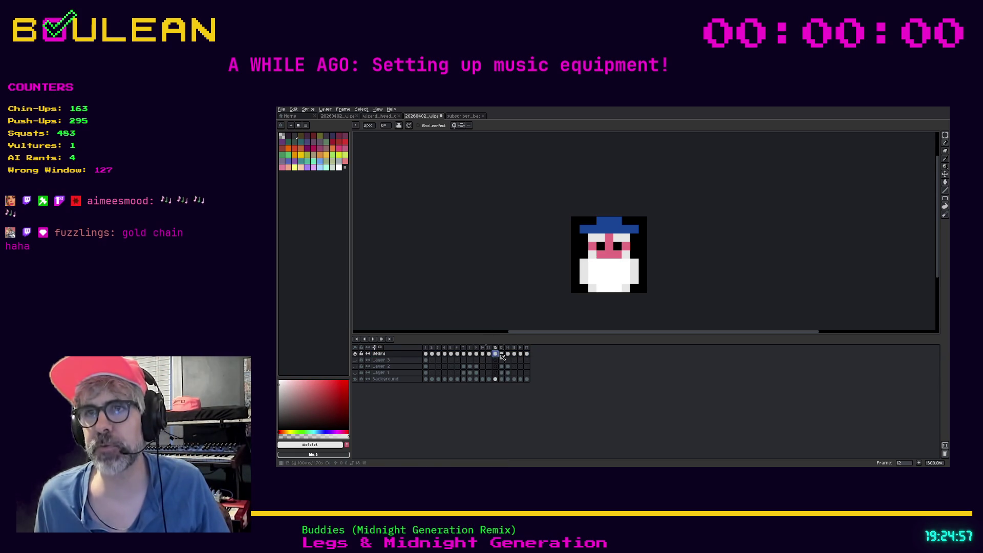
pyautogui.click(490, 354)
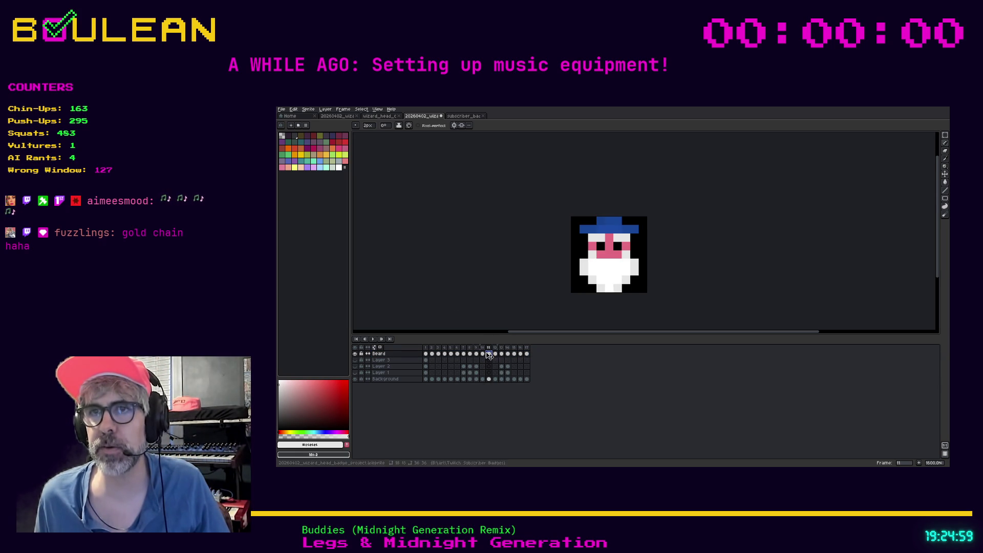
pyautogui.press('Left')
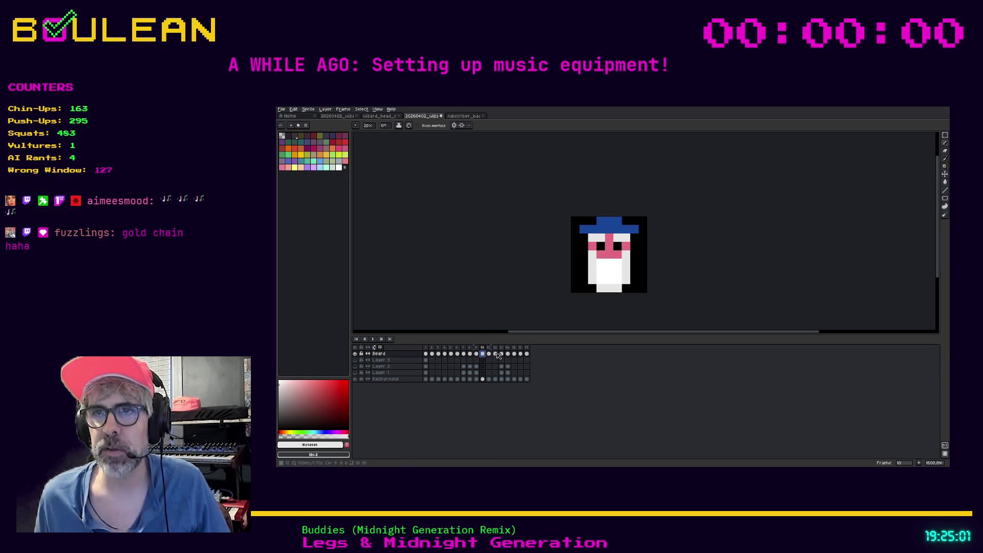
pyautogui.click(495, 354)
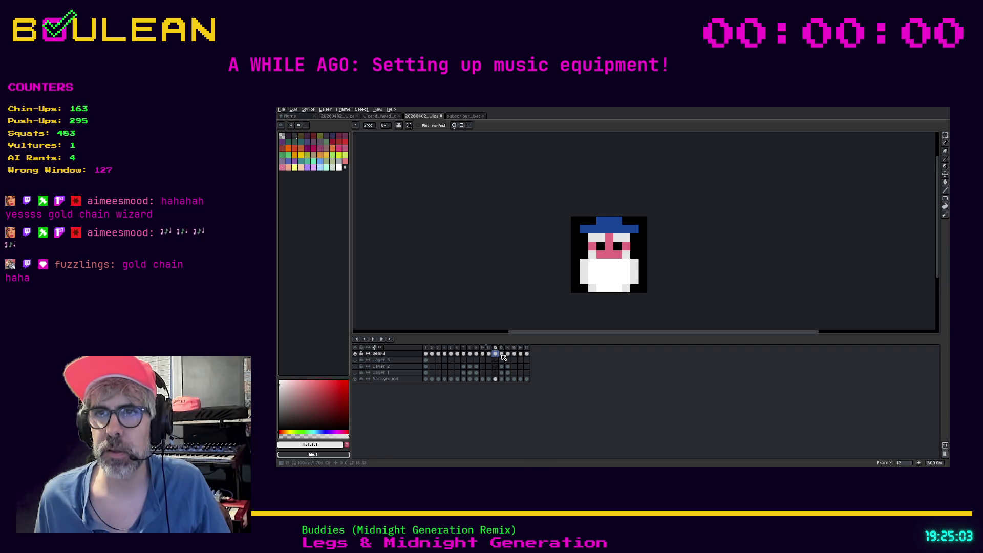
pyautogui.click(502, 354)
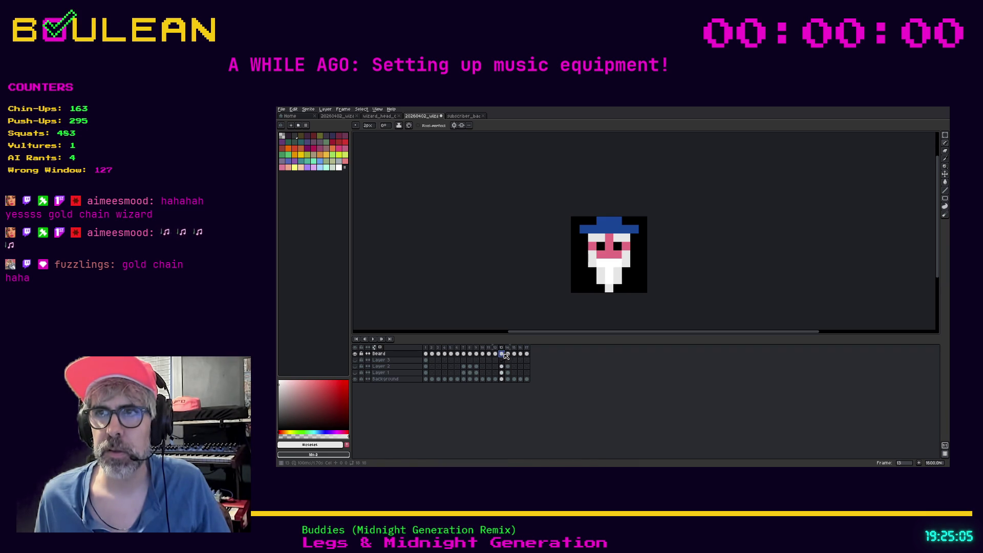
pyautogui.click(507, 354)
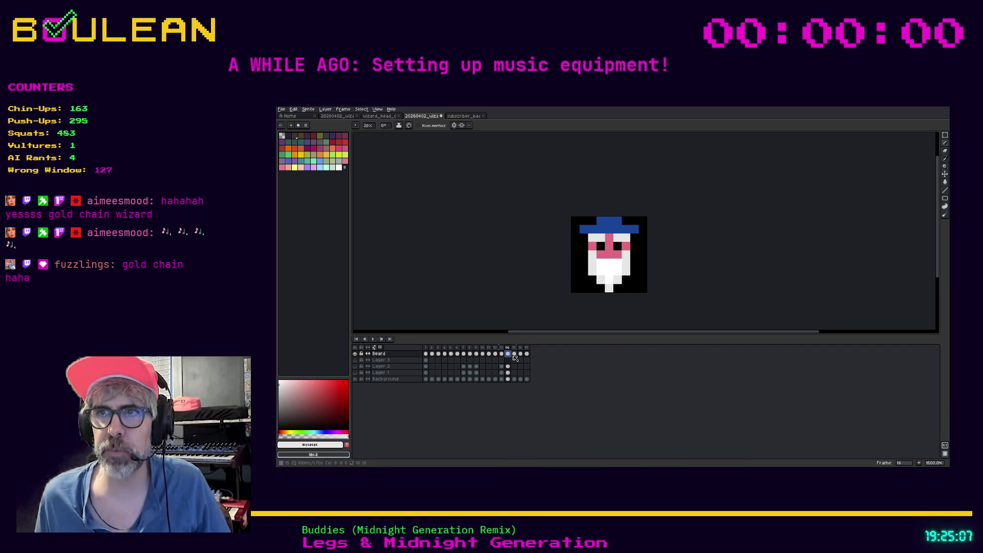
pyautogui.click(514, 355)
pyautogui.click(521, 354)
pyautogui.click(527, 354)
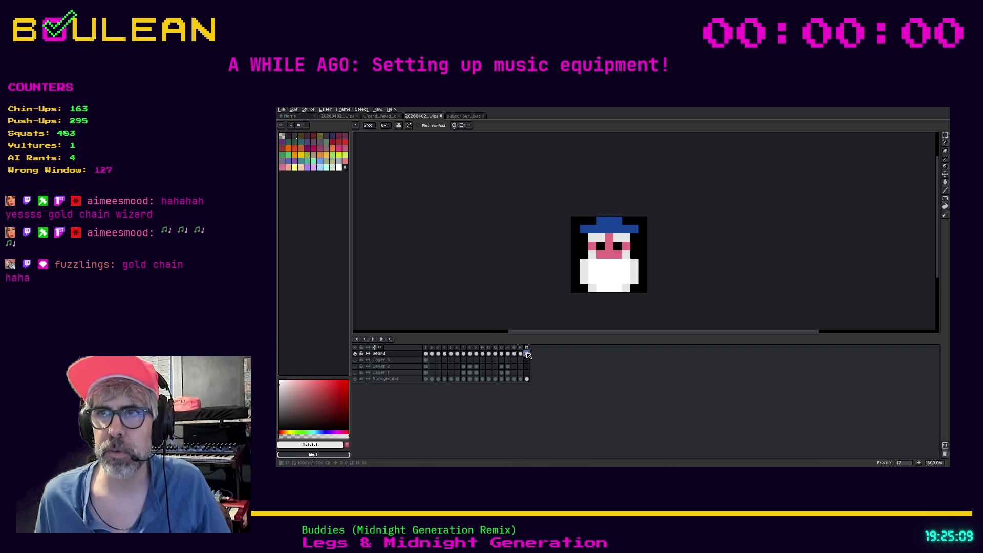
# - Compare the wide and narrow beards on frames 12–17, ending on frame 13
pyautogui.click(508, 354)
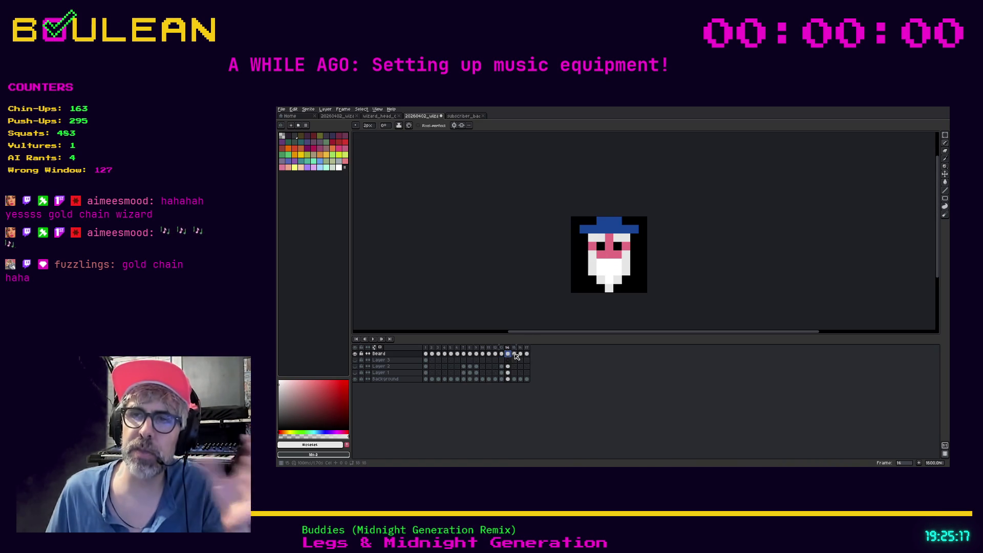
pyautogui.click(514, 354)
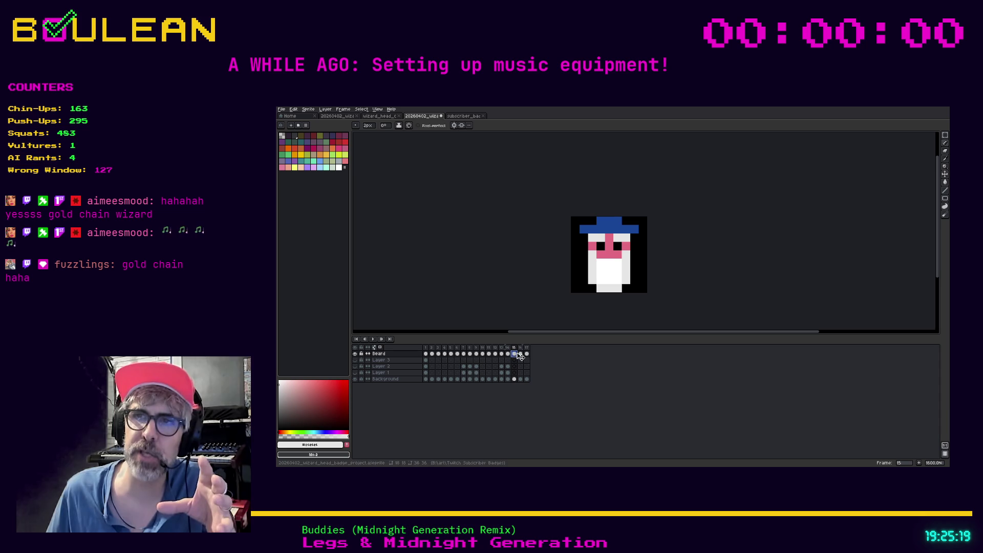
pyautogui.click(520, 354)
pyautogui.click(527, 354)
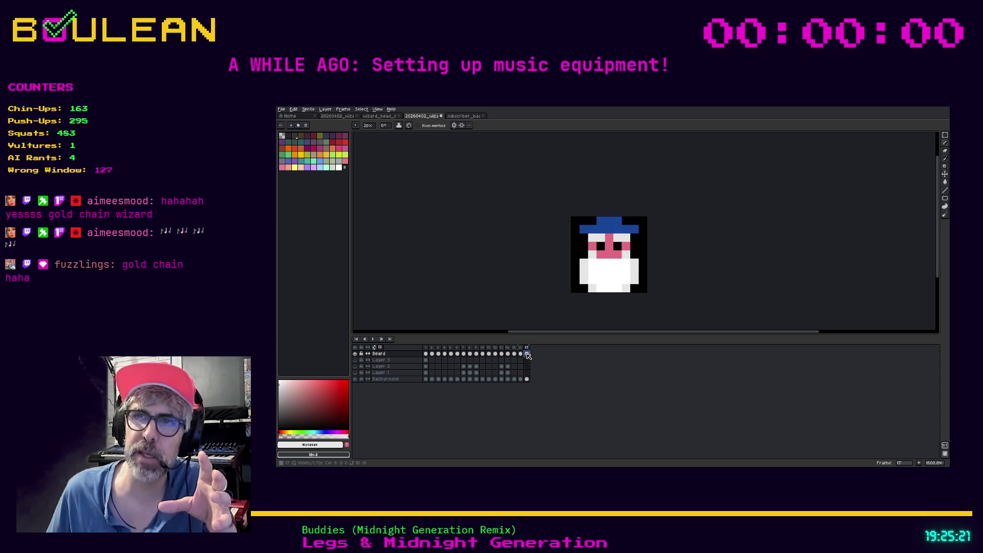
pyautogui.click(502, 354)
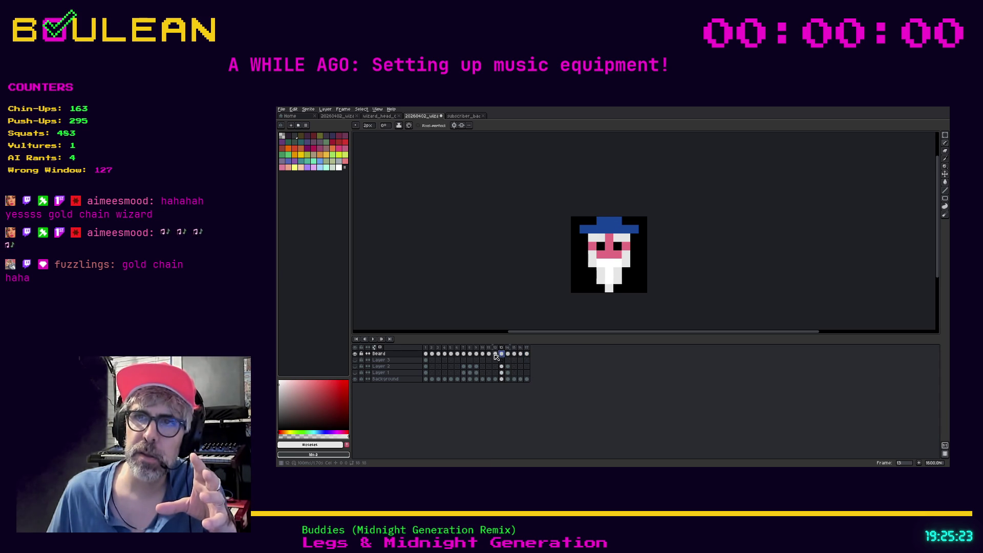
pyautogui.click(495, 354)
pyautogui.click(502, 354)
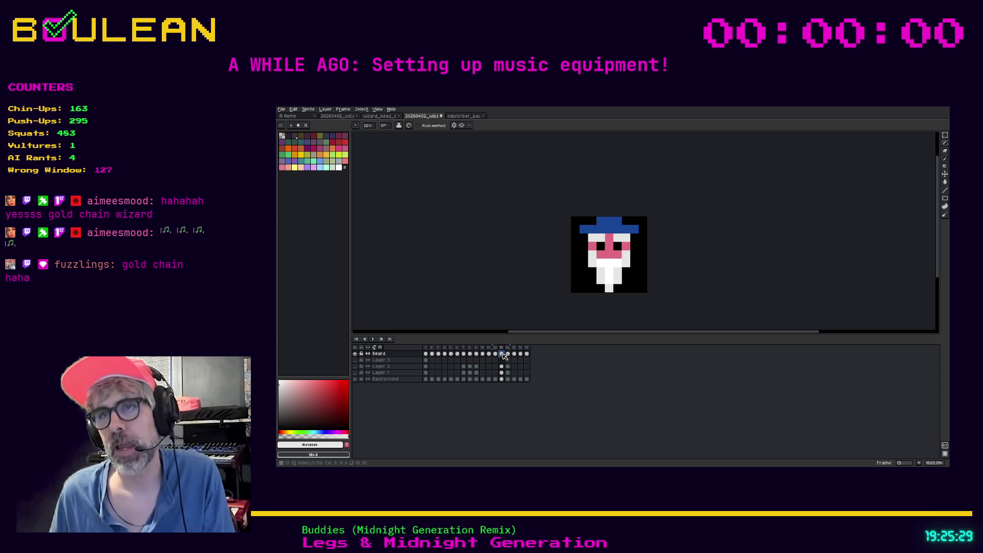
# - Add a new empty layer above Beard and name it Hat
pyautogui.rightClick(395, 354)
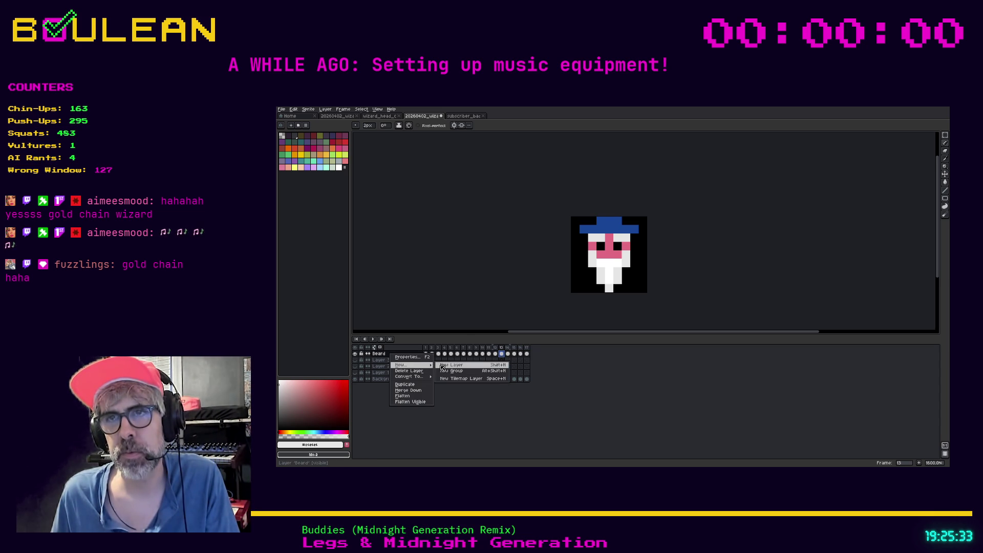
pyautogui.click(443, 364)
pyautogui.doubleClick(399, 355)
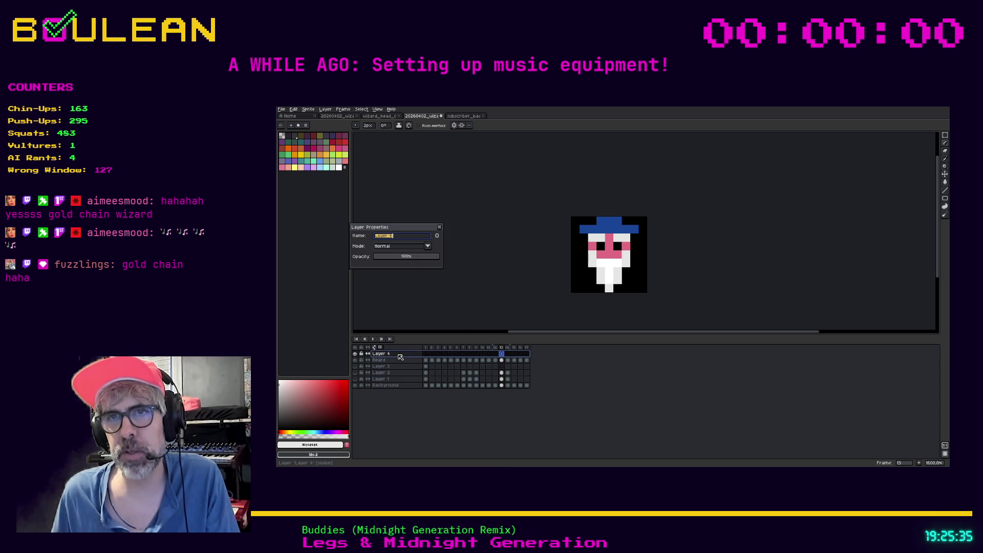
pyautogui.write('Hat')
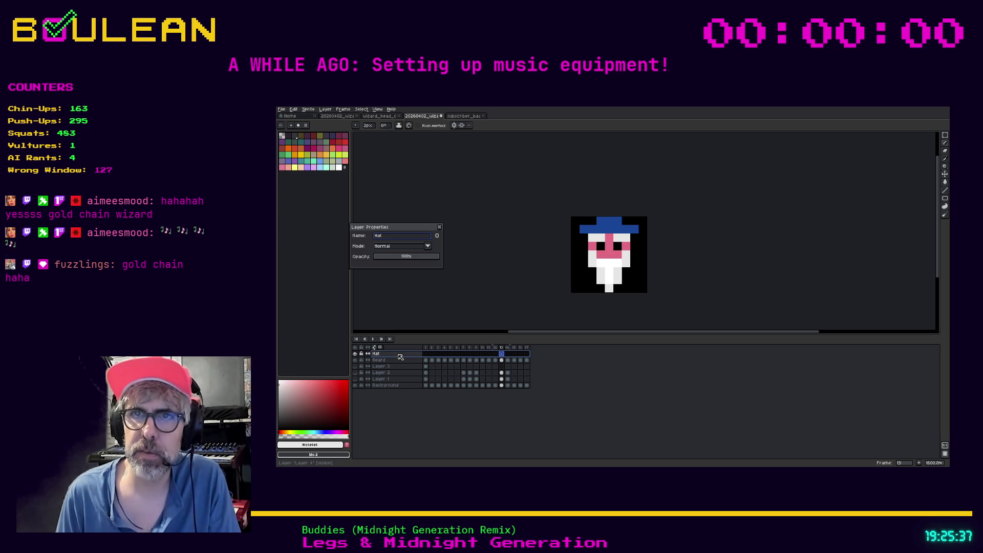
pyautogui.press('Return')
# - Add another new layer and name it Face
pyautogui.rightClick(400, 357)
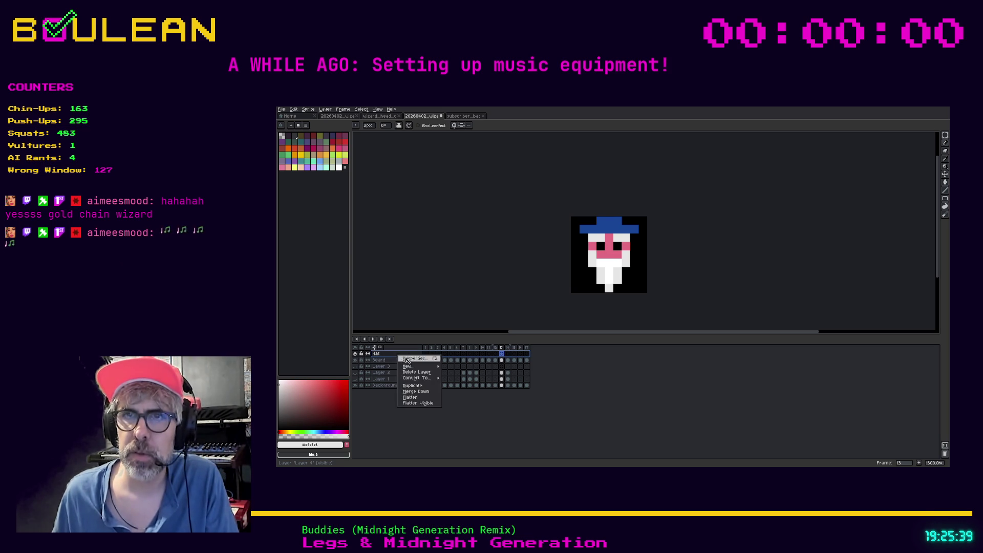
pyautogui.click(453, 367)
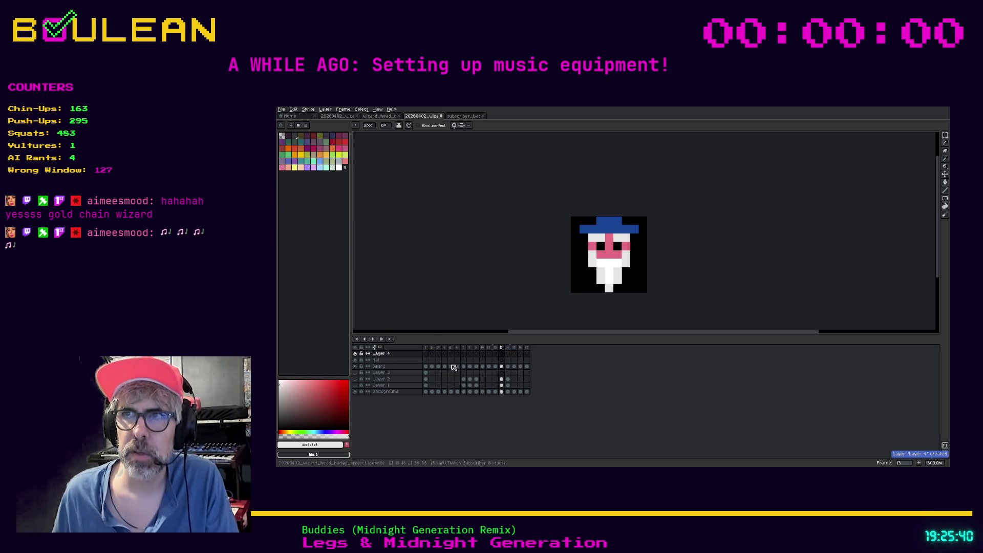
pyautogui.doubleClick(403, 355)
pyautogui.write('Face')
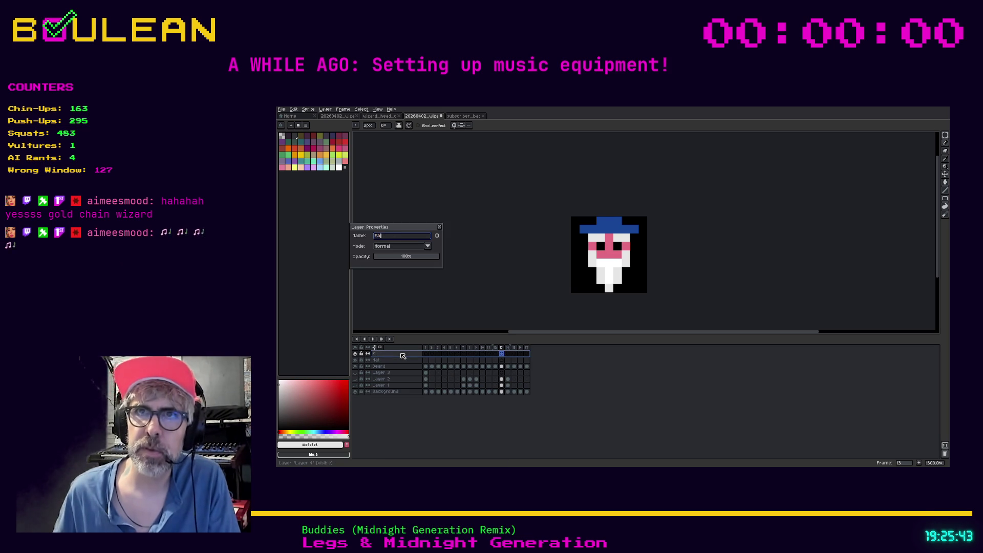
pyautogui.press('Return')
# - Add a third new layer and name it Eyes
pyautogui.rightClick(403, 355)
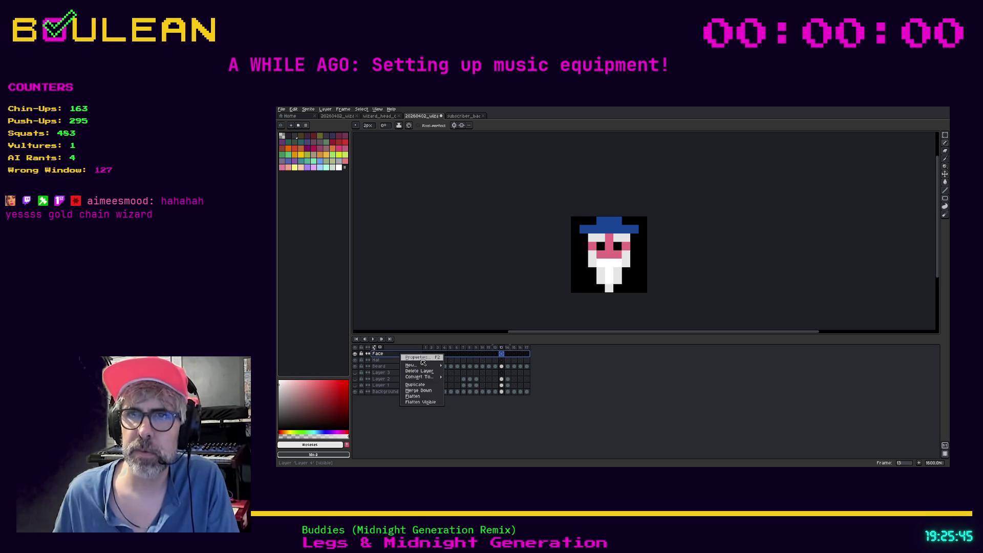
pyautogui.click(454, 367)
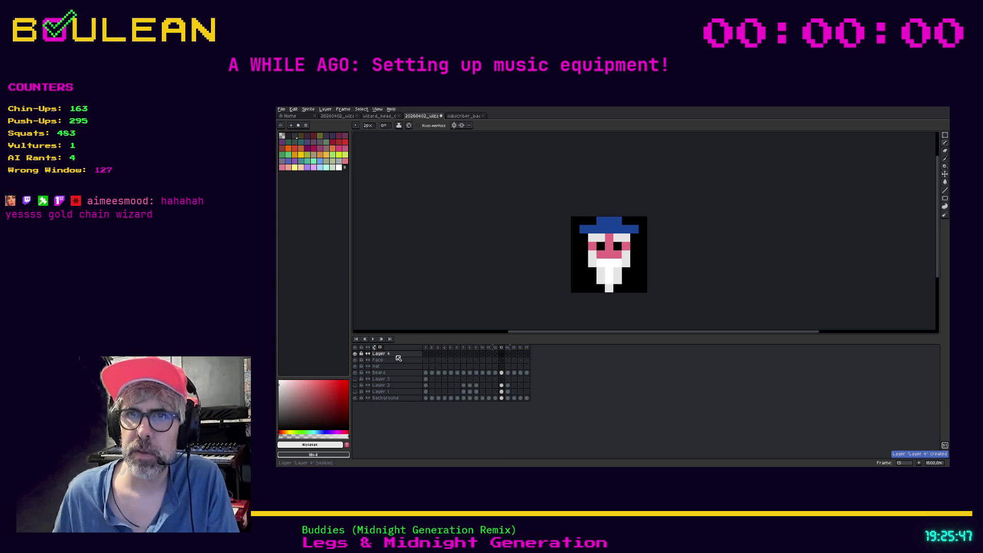
pyautogui.doubleClick(397, 355)
pyautogui.write('Eyes')
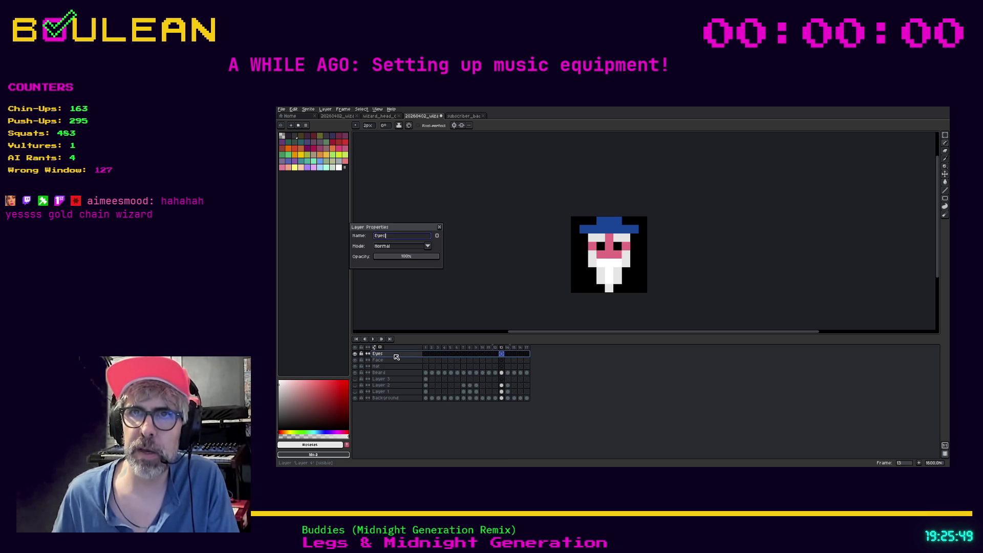
pyautogui.press('Return')
# - Move the Hat layer to the top of the layer stack
pyautogui.click(389, 367)
pyautogui.moveTo(388, 368); pyautogui.dragTo(394, 353)
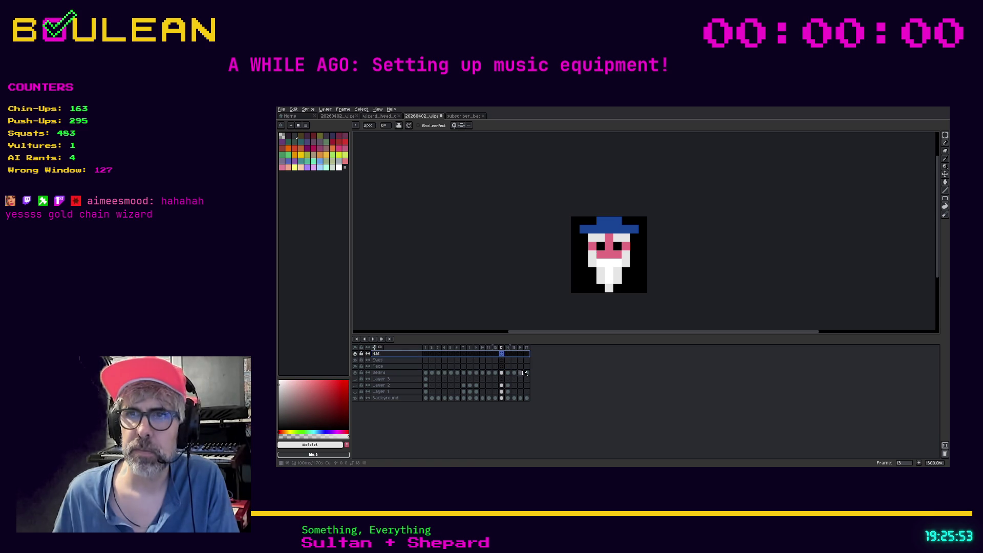
pyautogui.click(495, 374)
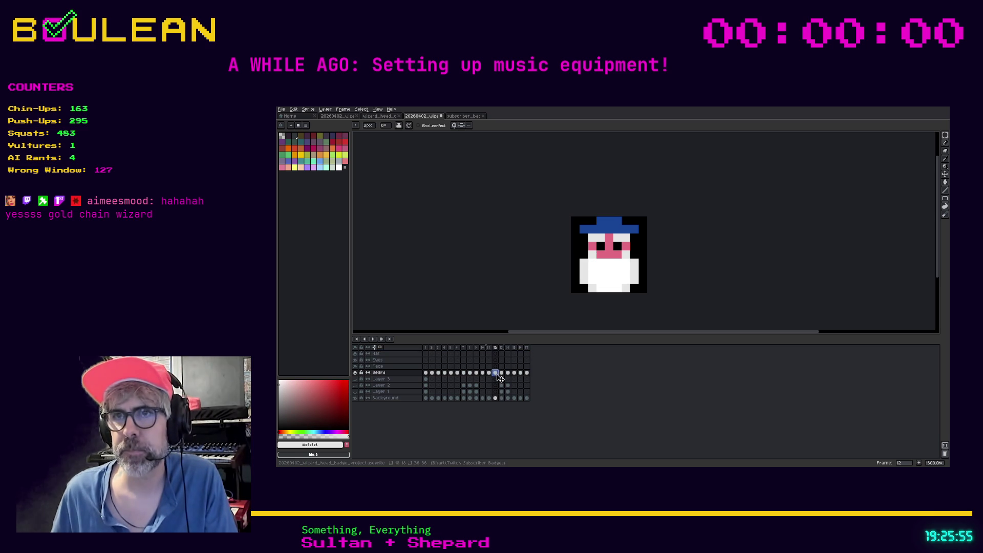
# - Remove the blue hat pixels from the Beard layer on frame 13
pyautogui.click(502, 374)
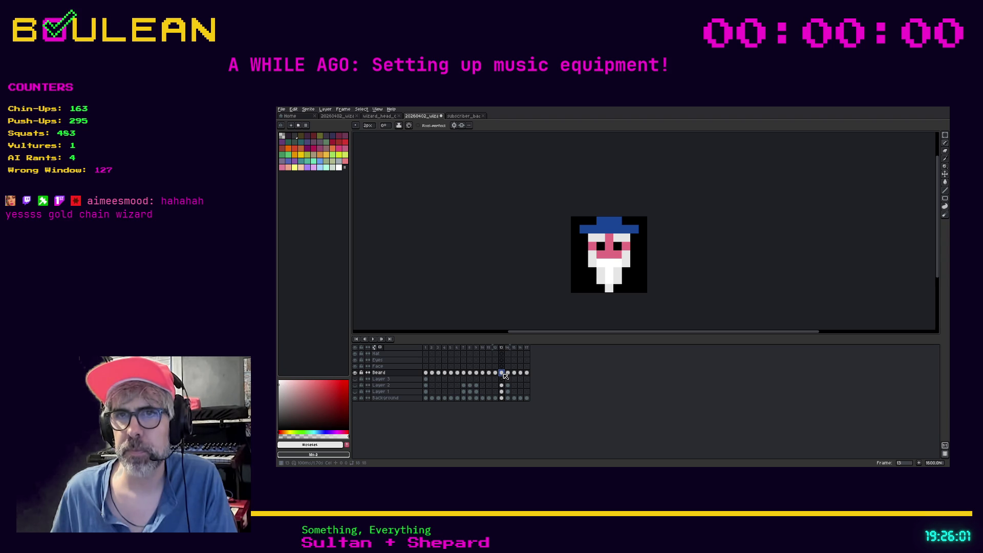
pyautogui.press('w')
pyautogui.click(614, 231)
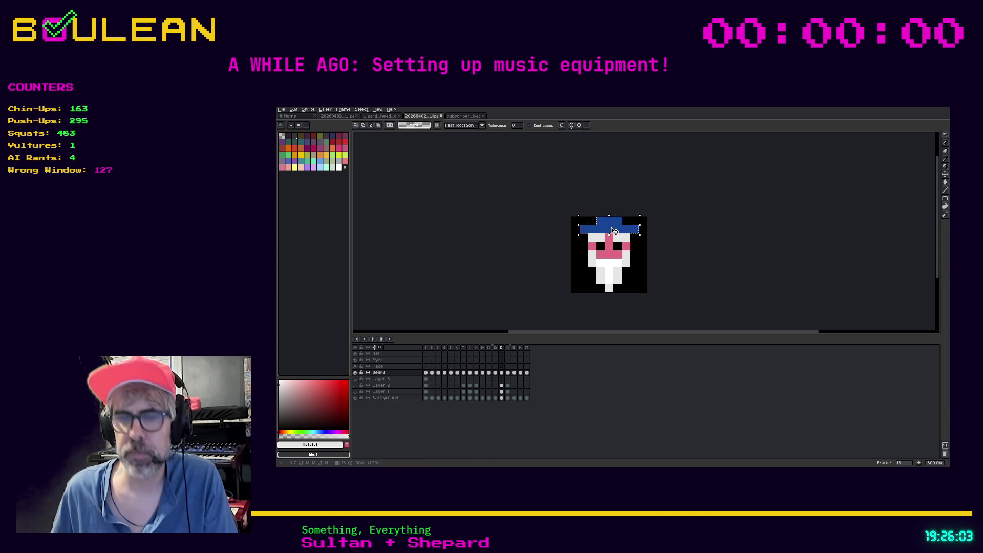
pyautogui.press('Delete')
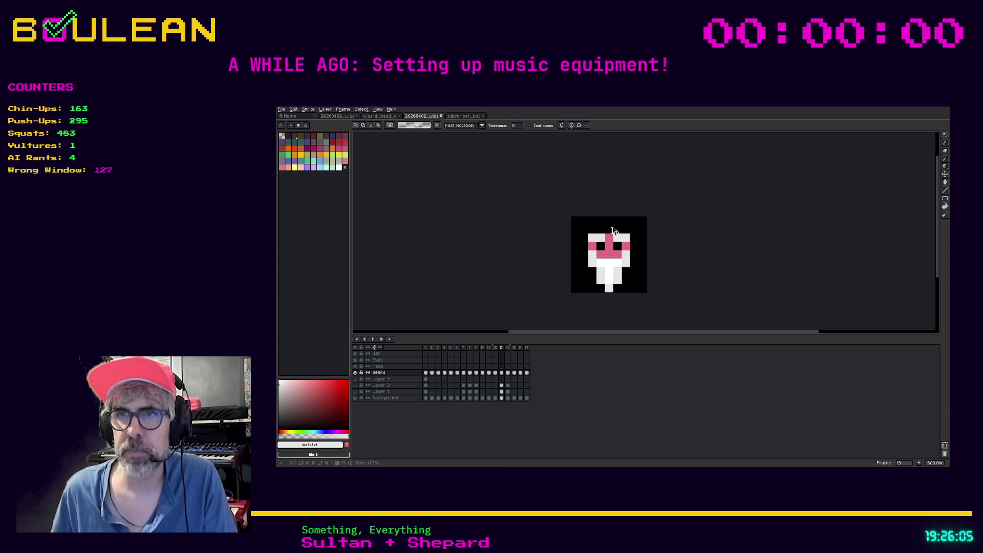
# - Paste the copied hat into the Hat layer's frame 13 cel and commit it
pyautogui.click(503, 354)
pyautogui.hotkey('ctrl', 'z')
pyautogui.hotkey('ctrl', 'y')
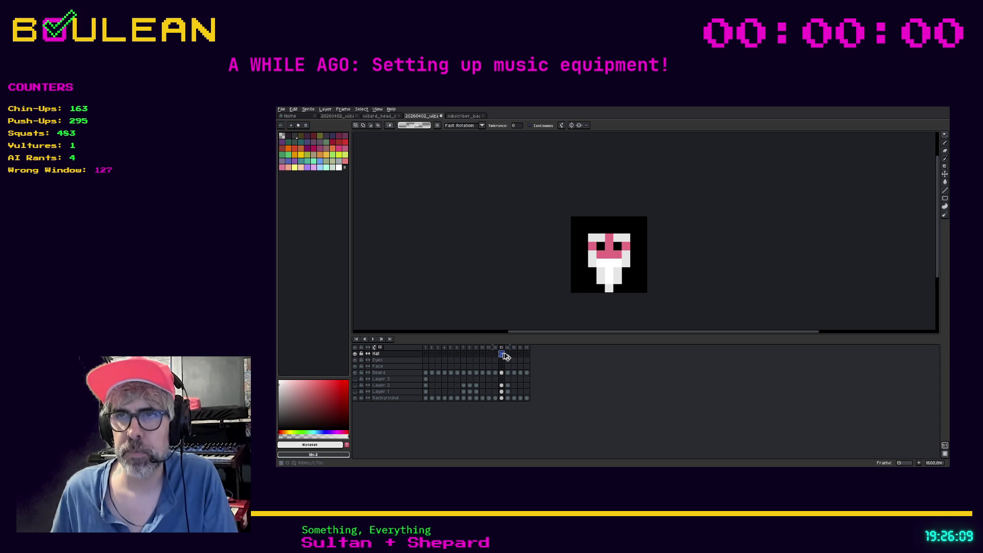
pyautogui.hotkey('ctrl', 'v')
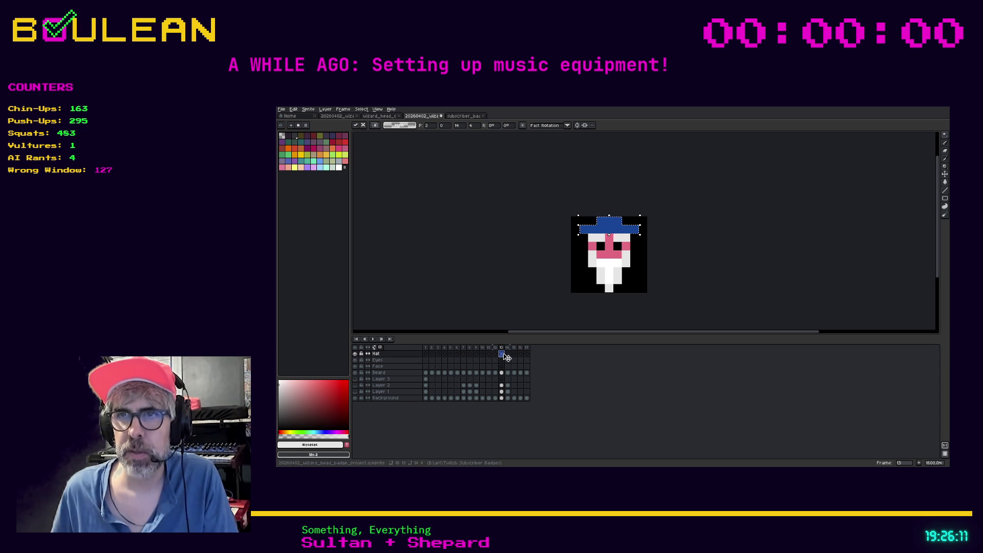
pyautogui.click(501, 354)
# - Link the Hat cels across frames 13–17
pyautogui.keyDown('shift'); pyautogui.click(529, 355); pyautogui.keyUp('shift')
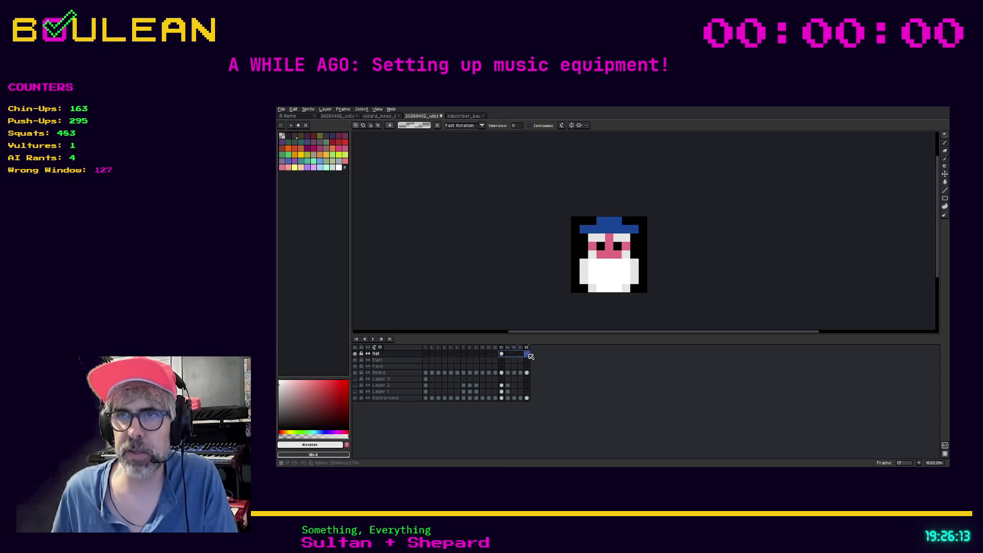
pyautogui.rightClick(529, 355)
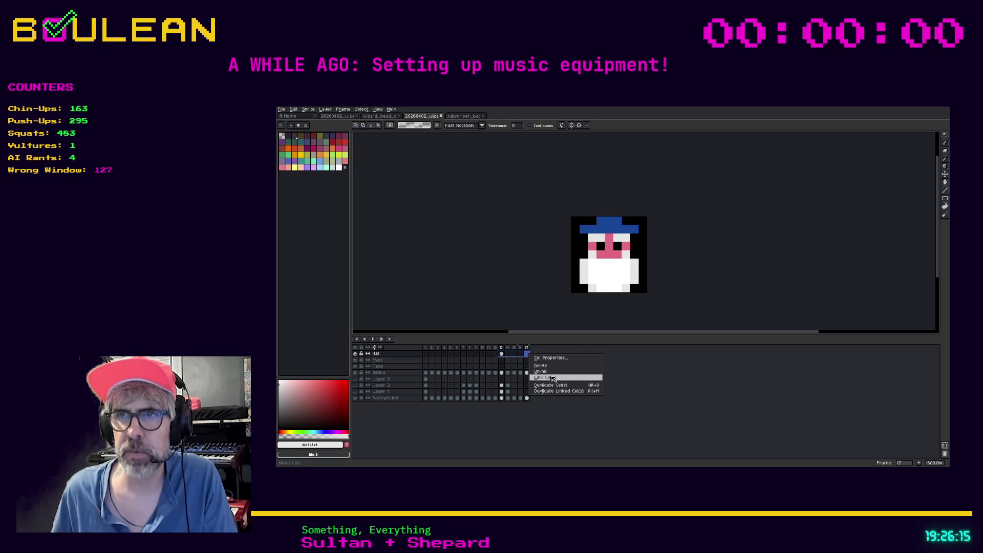
pyautogui.click(544, 377)
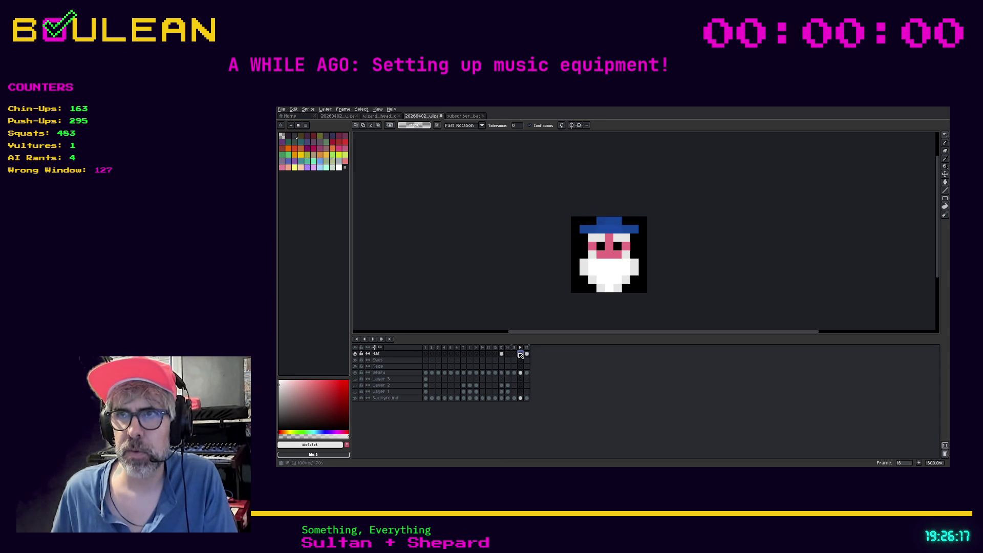
# - With Hat hidden, delete stray blue hat and brim pixels from the Beard cel on frame 16
pyautogui.click(502, 373)
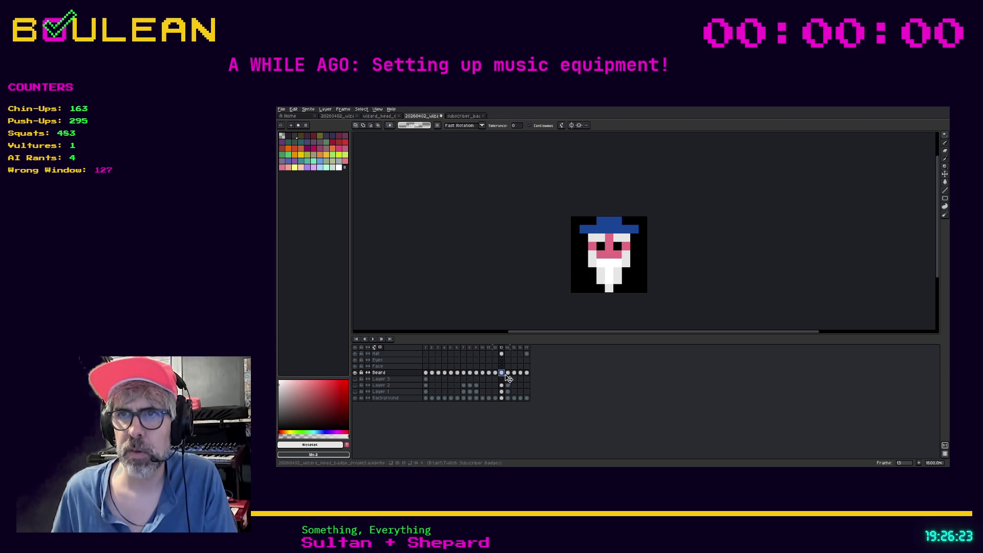
pyautogui.click(354, 353)
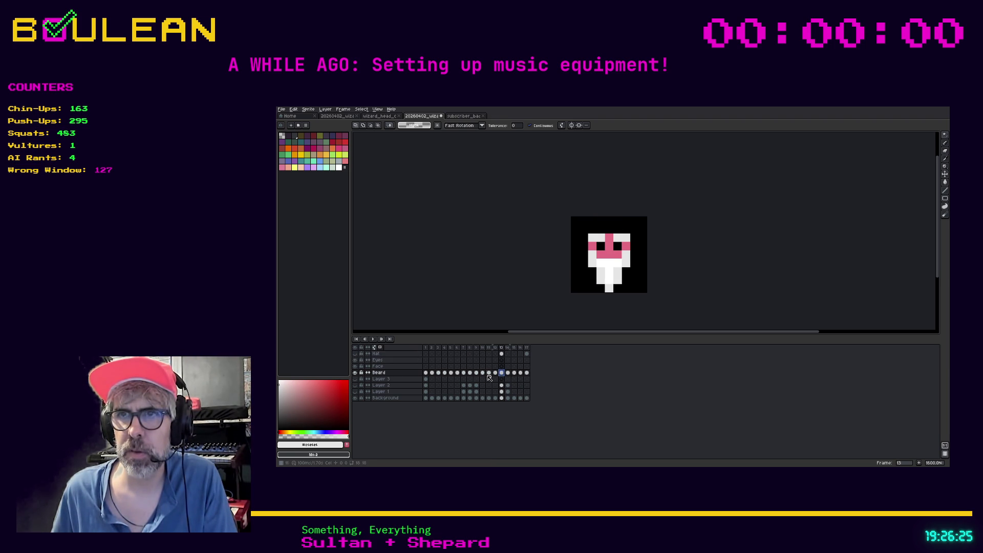
pyautogui.click(509, 372)
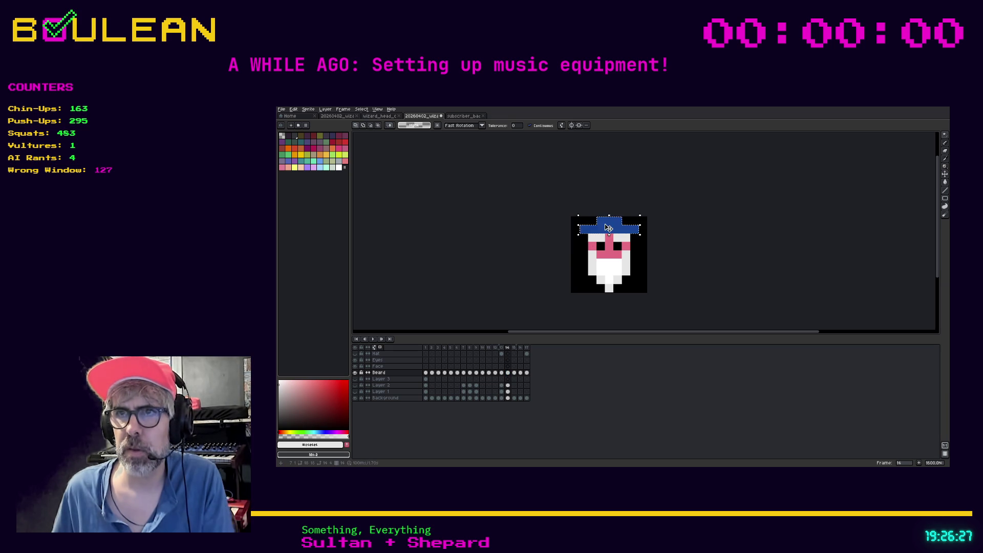
pyautogui.click(514, 373)
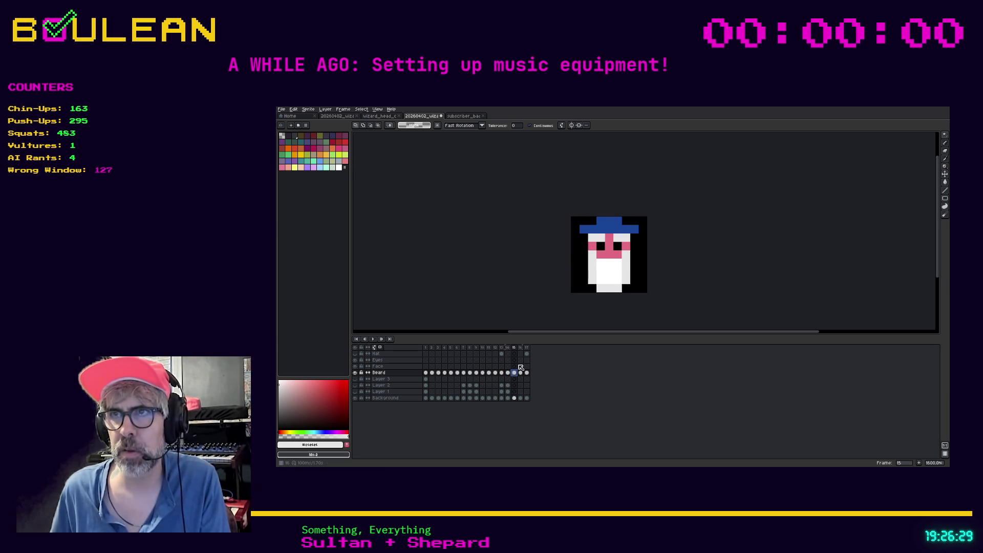
pyautogui.click(521, 373)
pyautogui.click(523, 373)
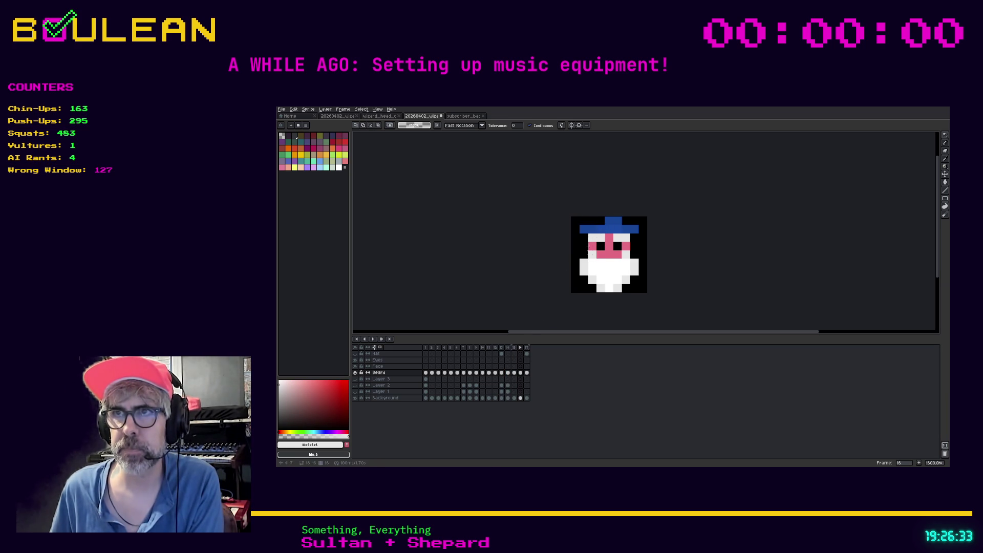
pyautogui.click(616, 226)
pyautogui.press('Delete')
pyautogui.click(633, 233)
pyautogui.press('Delete')
pyautogui.click(588, 229)
pyautogui.press('Delete')
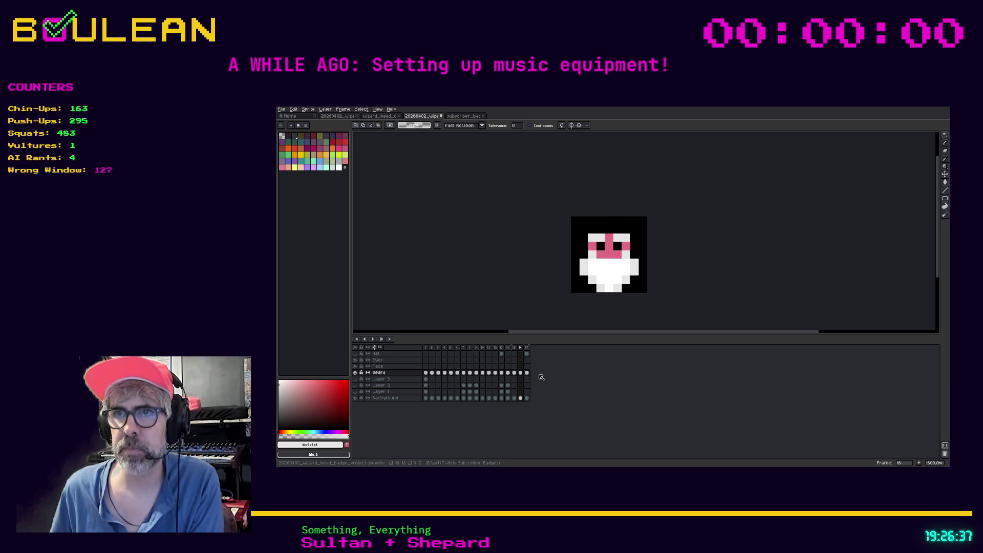
# - Show the Hat layer again, review Hat cels 17 back to 13, and select cels 13–17
pyautogui.click(527, 373)
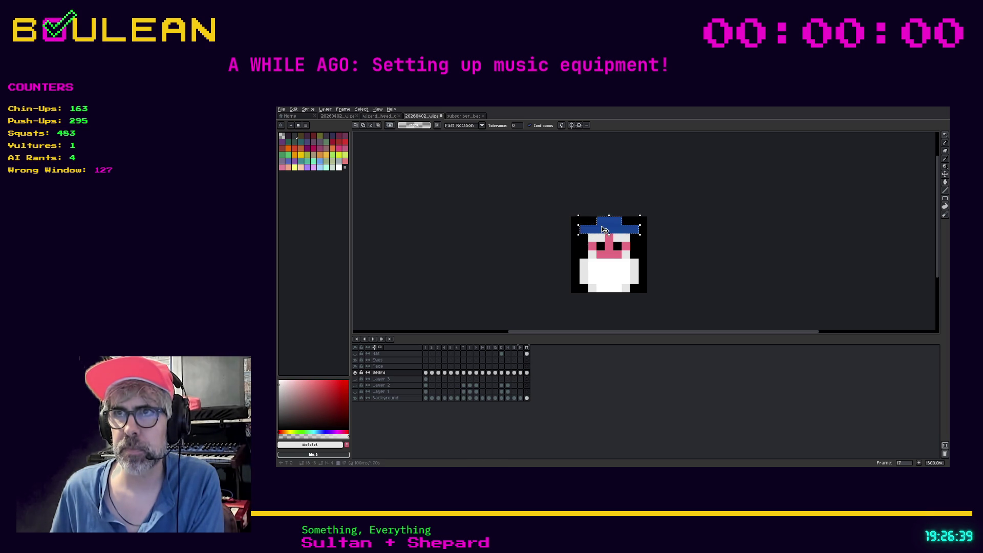
pyautogui.click(355, 354)
pyautogui.click(355, 354)
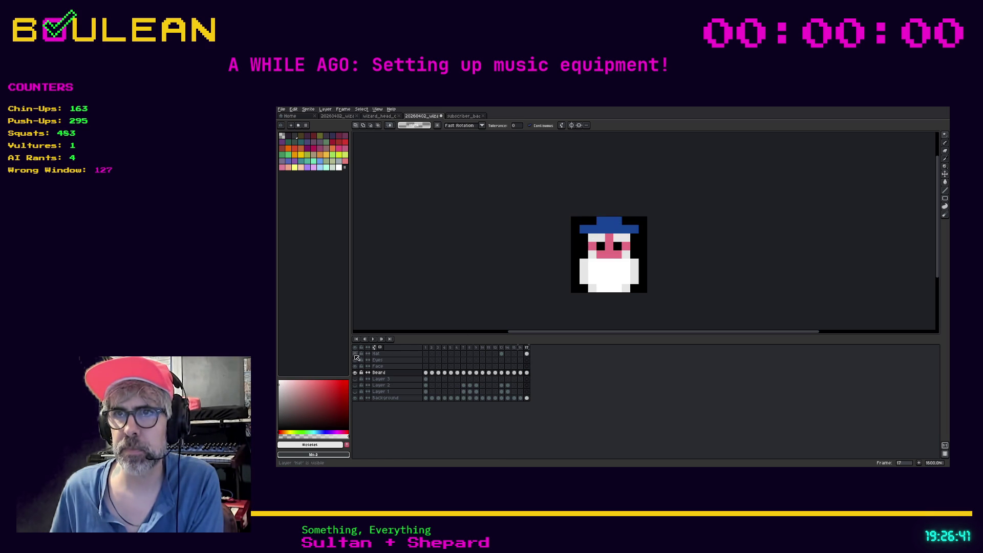
pyautogui.click(520, 355)
pyautogui.click(514, 354)
pyautogui.click(508, 354)
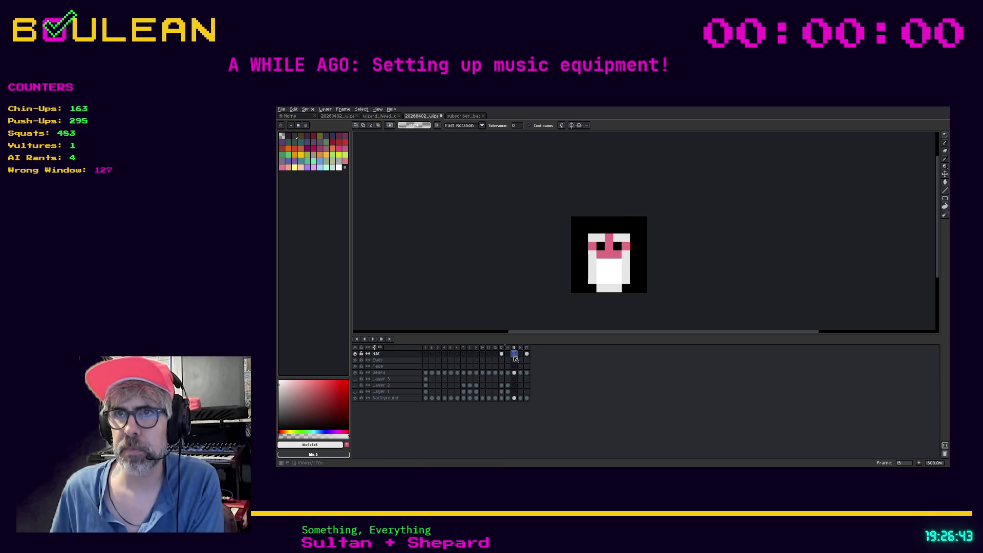
pyautogui.click(501, 353)
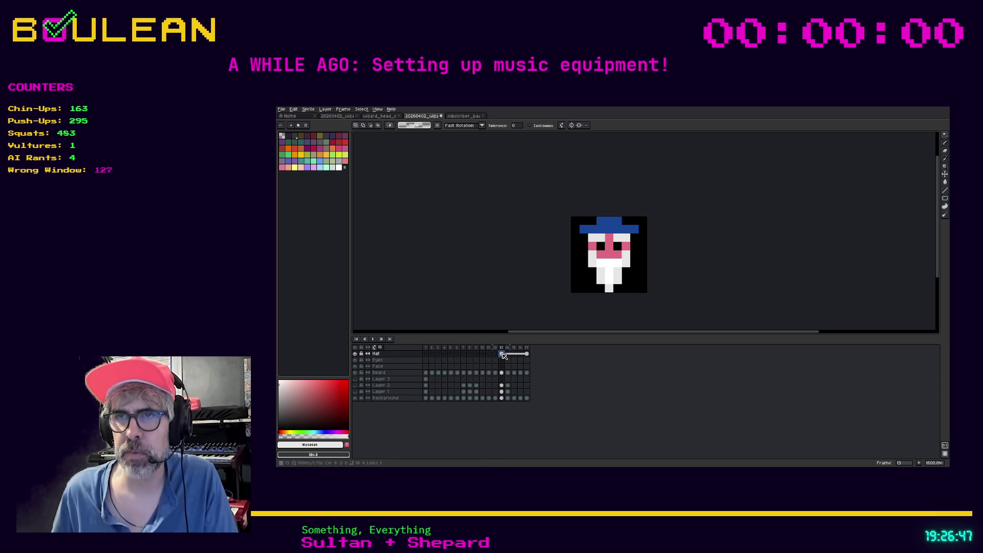
pyautogui.moveTo(504, 354); pyautogui.dragTo(528, 354)
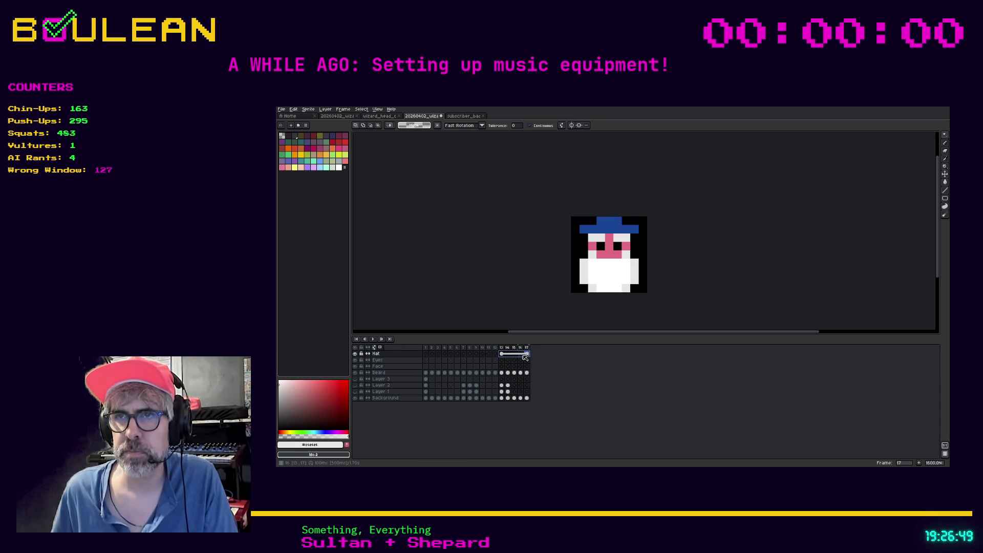
# - Link the selected Hat cels 13–17 and check the hat on frames 13–16
pyautogui.rightClick(527, 356)
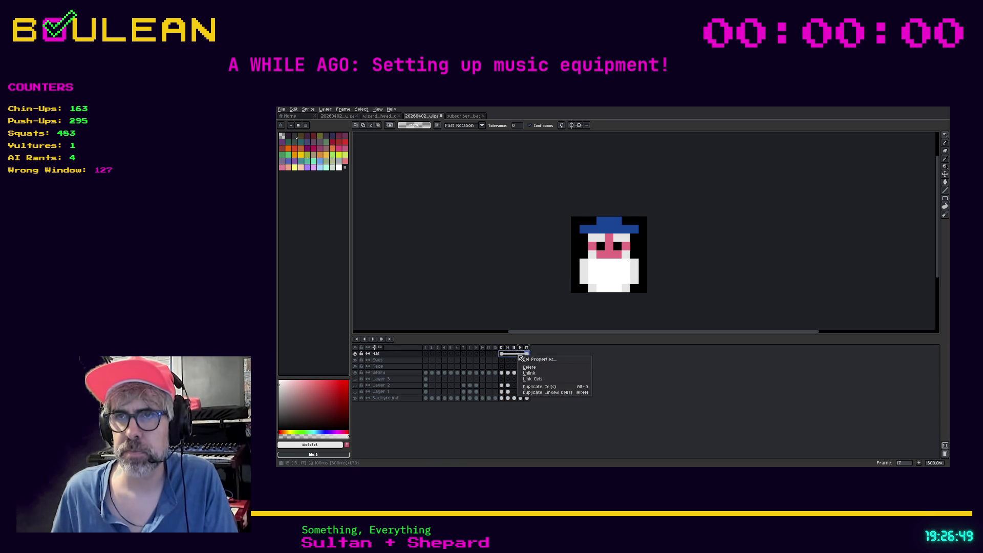
pyautogui.click(538, 380)
pyautogui.click(508, 354)
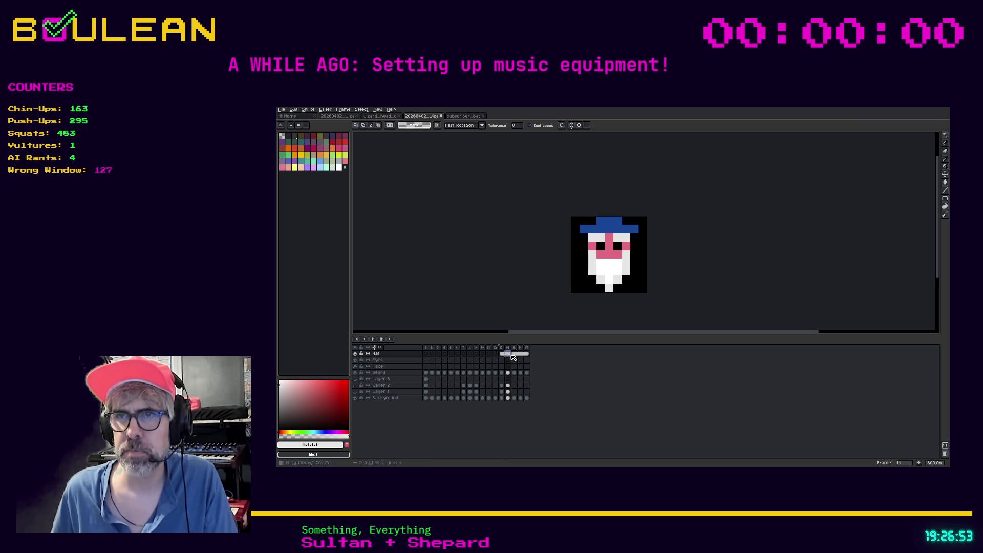
pyautogui.click(516, 354)
pyautogui.click(519, 353)
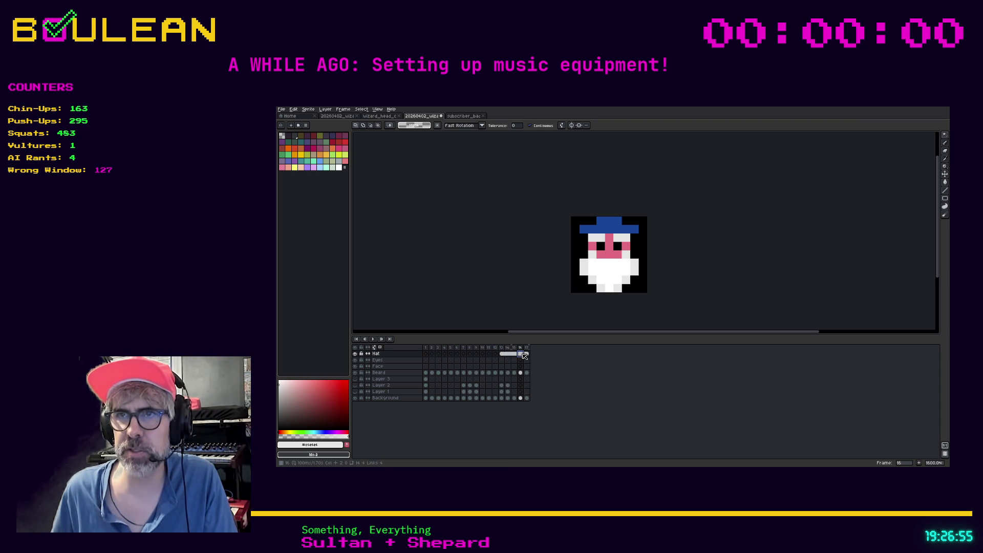
pyautogui.press('Left')
pyautogui.press('Left')
pyautogui.press('Left')
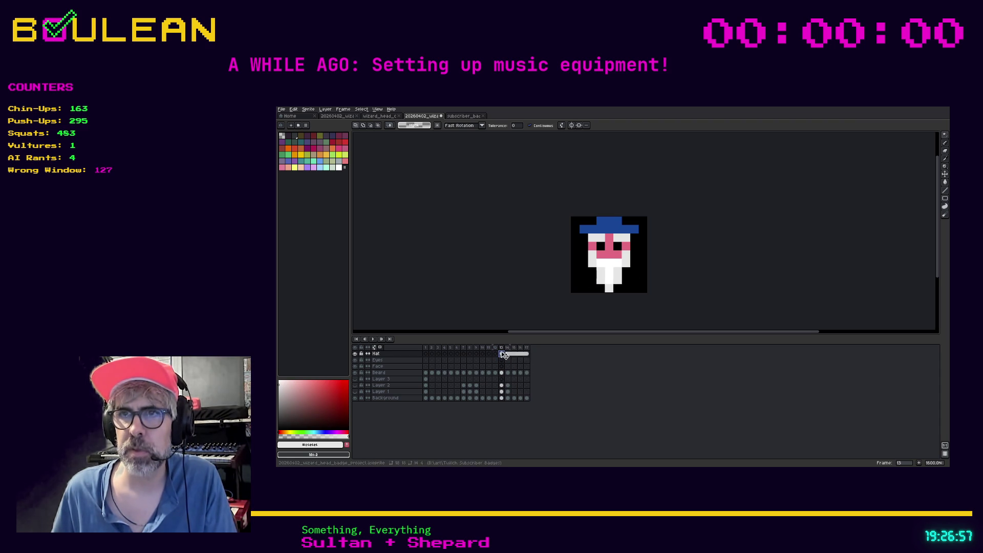
pyautogui.press('e')
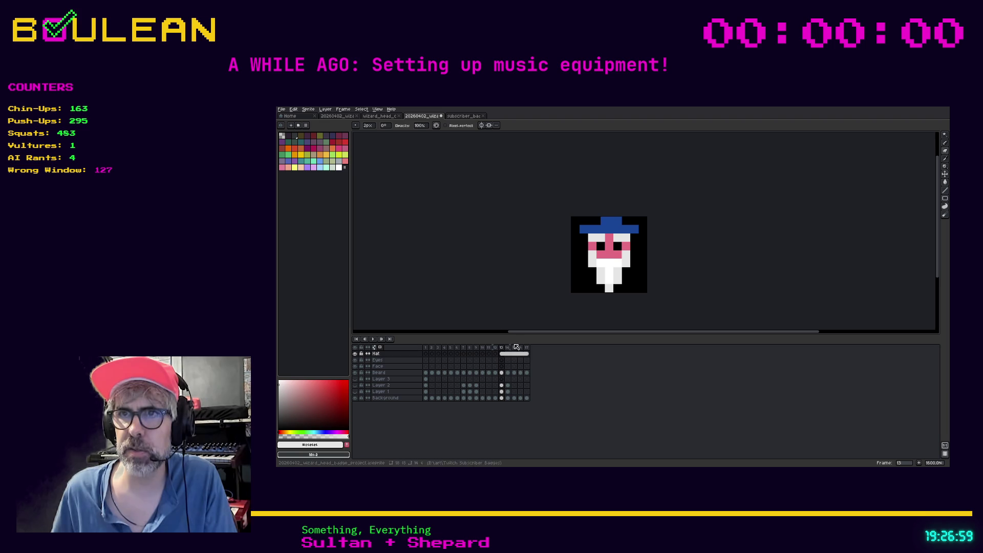
pyautogui.click(516, 354)
pyautogui.press('Right')
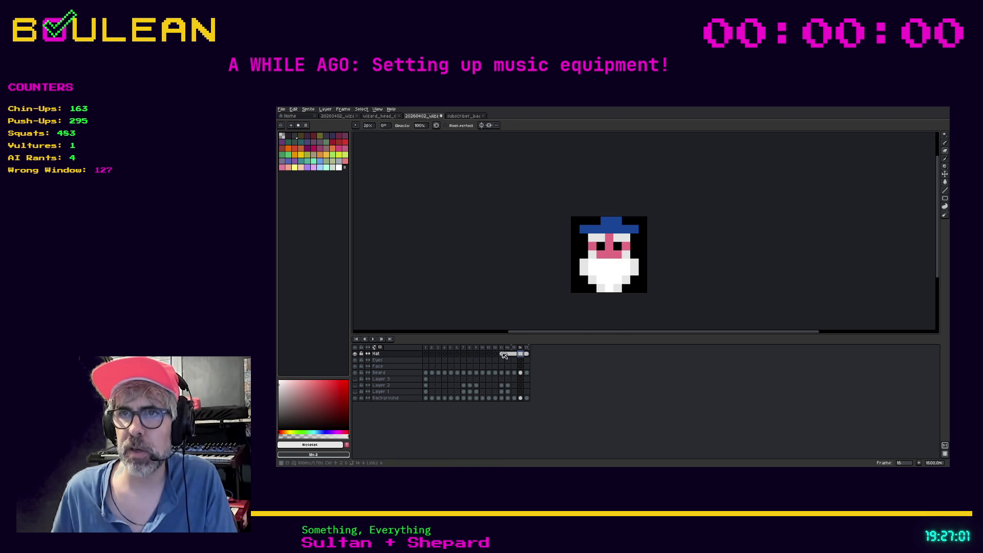
pyautogui.click(505, 355)
# - Undo the accidental erase and magic-wand select the left eye in the frame-13 Beard cel
pyautogui.hotkey('ctrl', 'z')
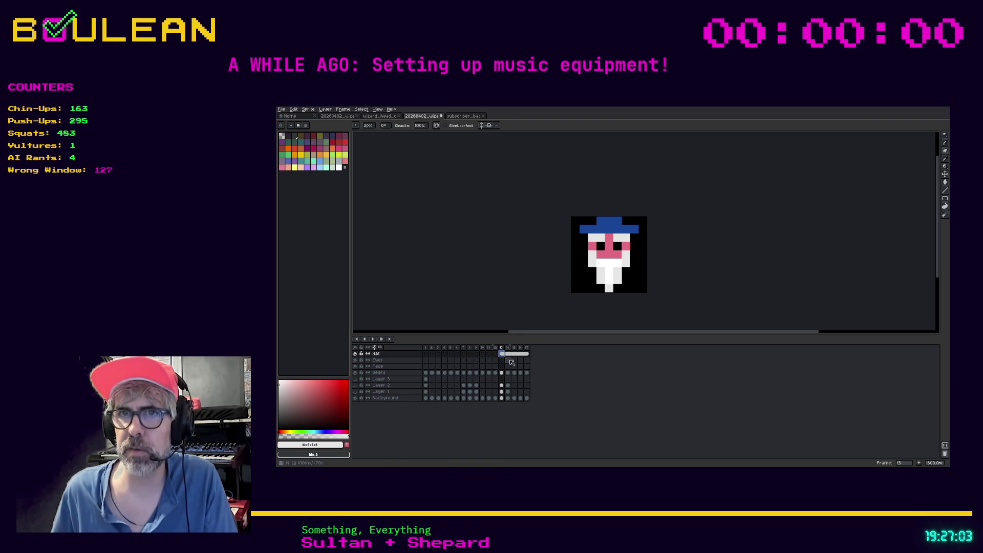
pyautogui.click(502, 361)
pyautogui.moveTo(503, 362); pyautogui.dragTo(528, 363)
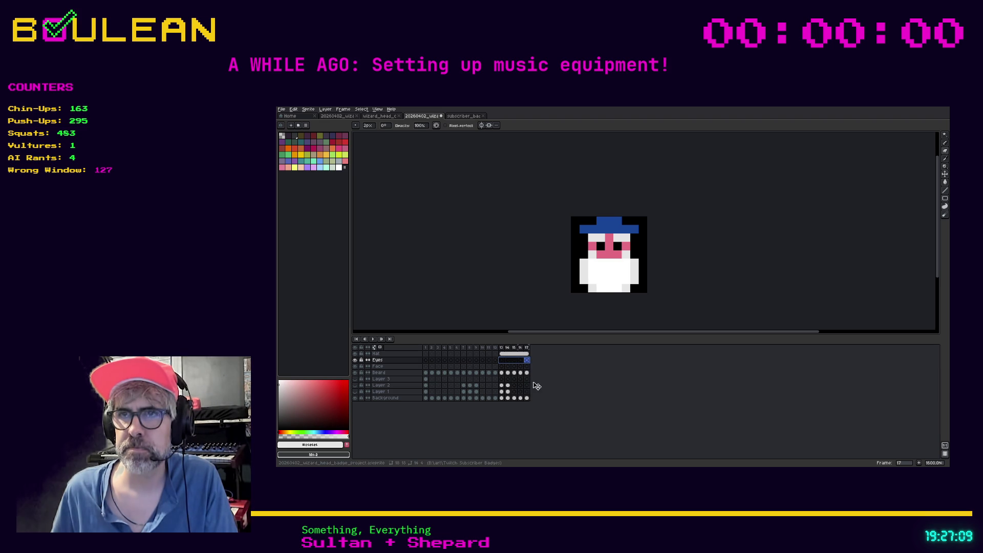
pyautogui.click(501, 360)
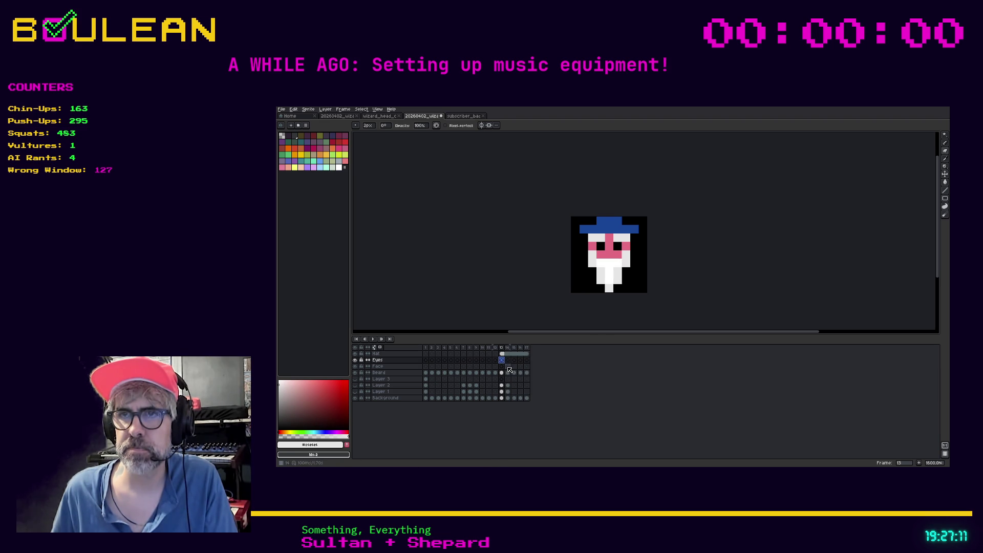
pyautogui.click(501, 373)
pyautogui.press('w')
pyautogui.click(601, 247)
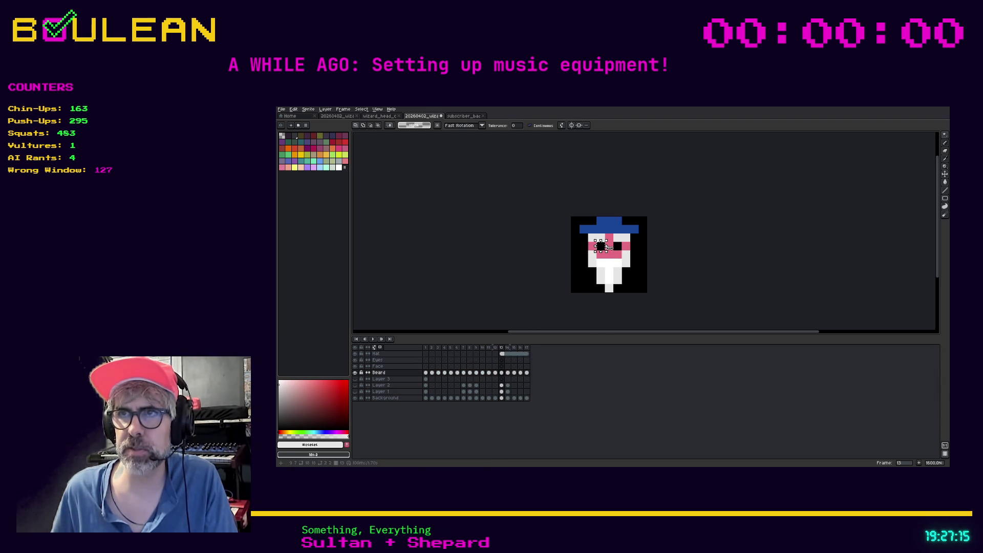
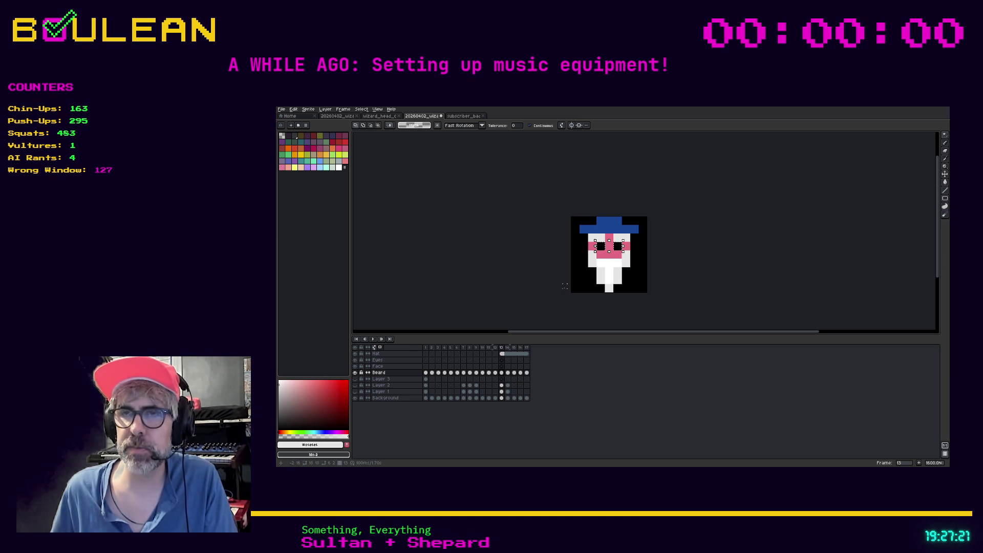
# - Link the Eyes layer cels across frames 13–17
pyautogui.click(501, 360)
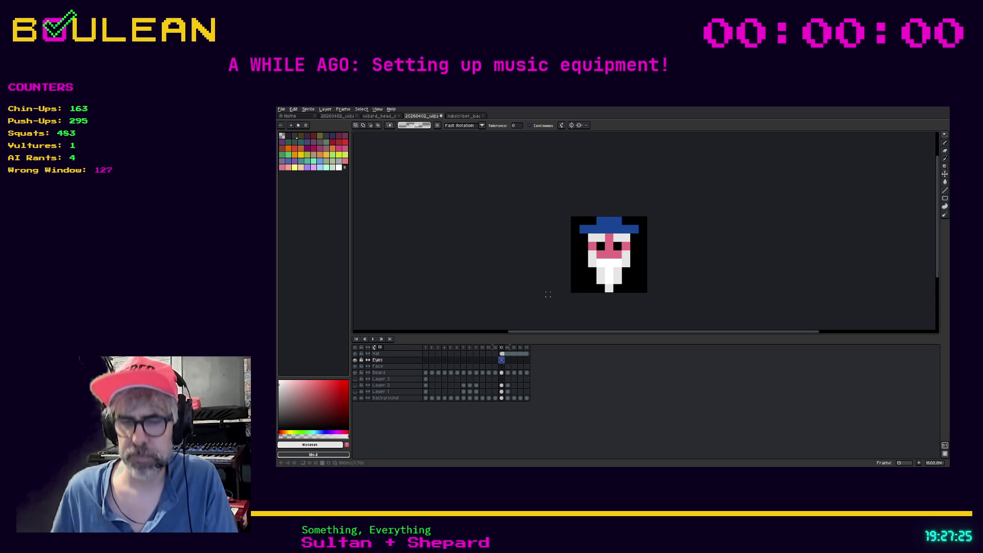
pyautogui.hotkey('ctrl', 't')
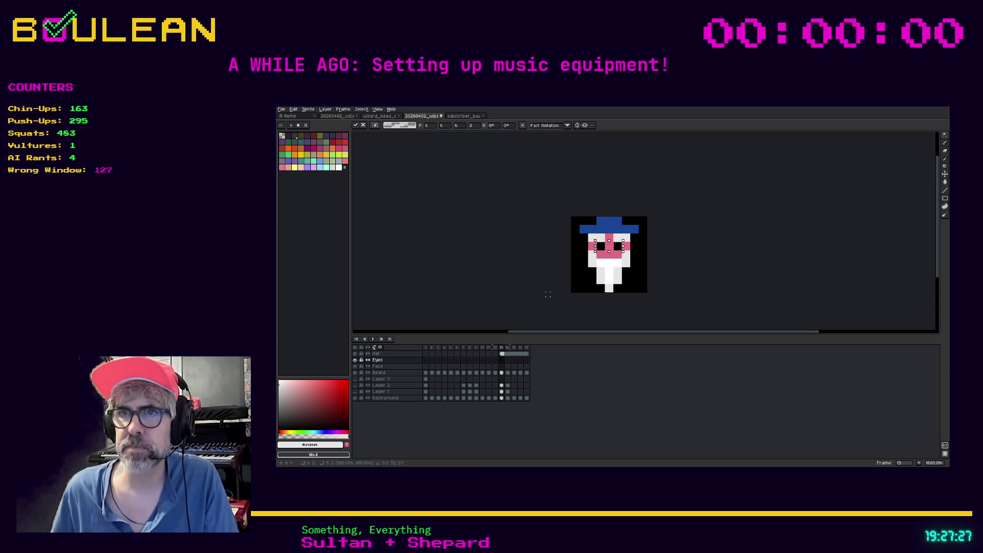
pyautogui.click(501, 360)
pyautogui.moveTo(502, 361); pyautogui.dragTo(523, 362)
pyautogui.rightClick(526, 361)
pyautogui.click(534, 385)
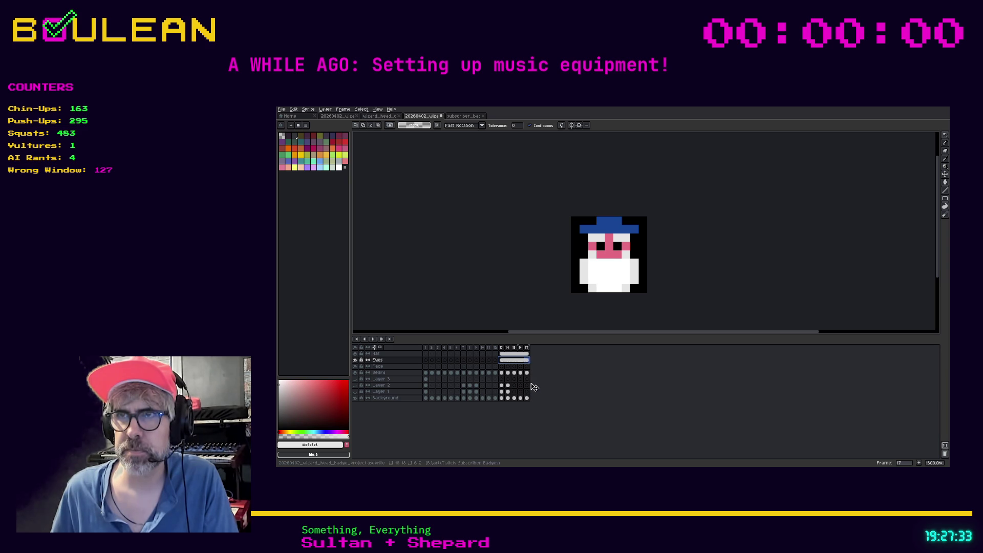
# - Cut the pink face and cheeks from the Beard cel on frame 13 and paste them into the Face layer
pyautogui.click(503, 372)
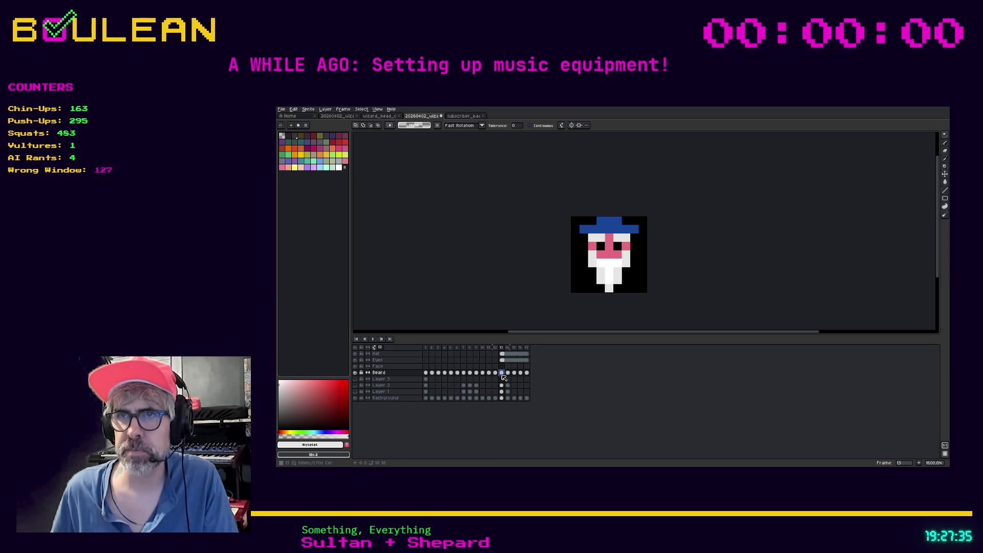
pyautogui.click(605, 256)
pyautogui.keyDown('shift'); pyautogui.click(625, 251); pyautogui.keyUp('shift')
pyautogui.keyDown('shift'); pyautogui.click(631, 250); pyautogui.keyUp('shift')
pyautogui.press('Delete')
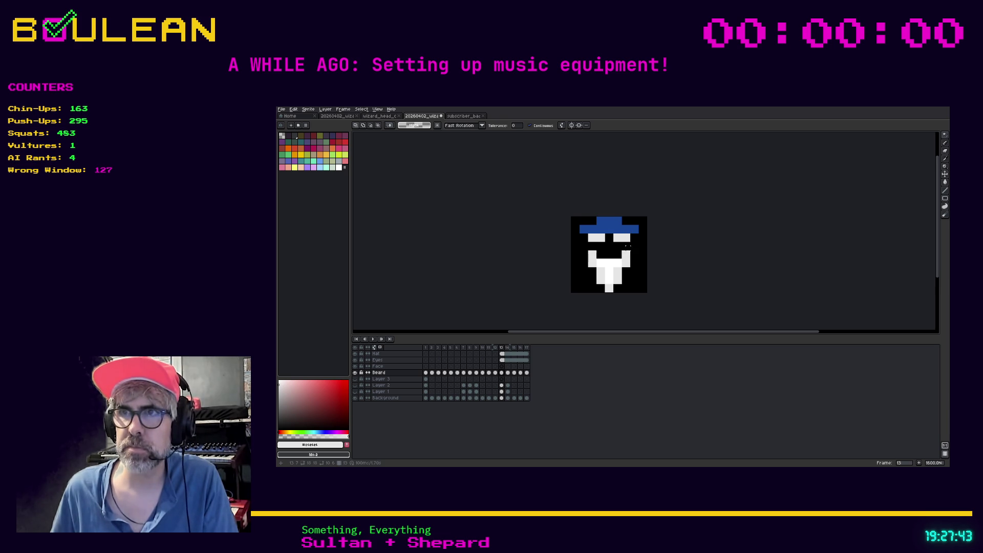
pyautogui.click(501, 366)
pyautogui.hotkey('ctrl', 'v')
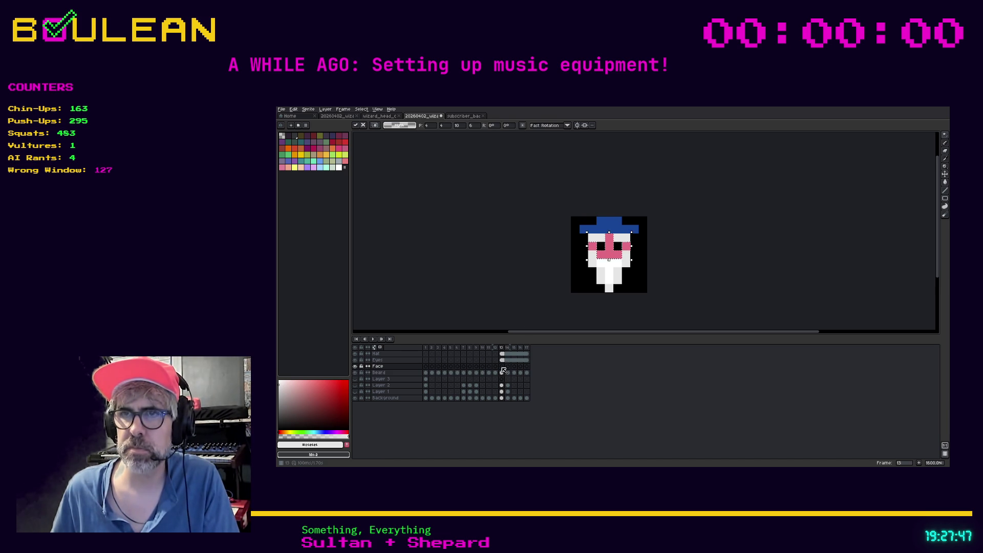
# - Link the Face layer cels for frames 14–17
pyautogui.click(508, 367)
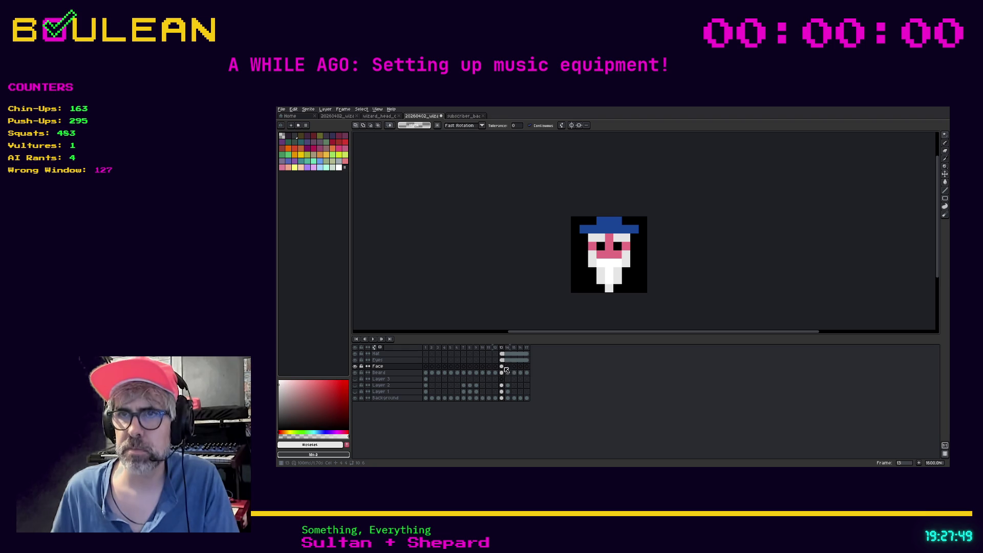
pyautogui.moveTo(509, 367); pyautogui.dragTo(526, 367)
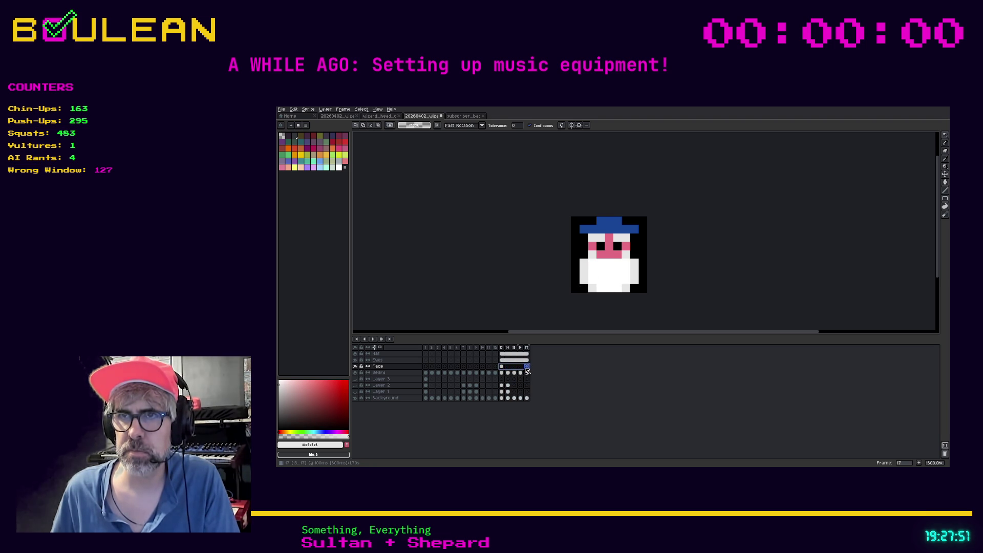
pyautogui.rightClick(526, 368)
pyautogui.click(536, 391)
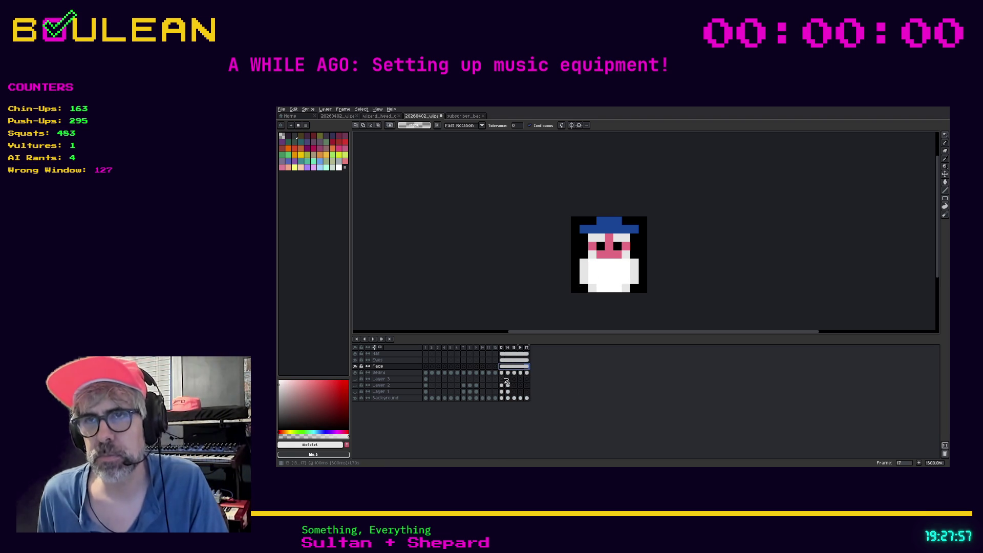
# - Hide the Hat layer and erase the leftover pink pixels from Beard frames 14 and 15
pyautogui.click(356, 354)
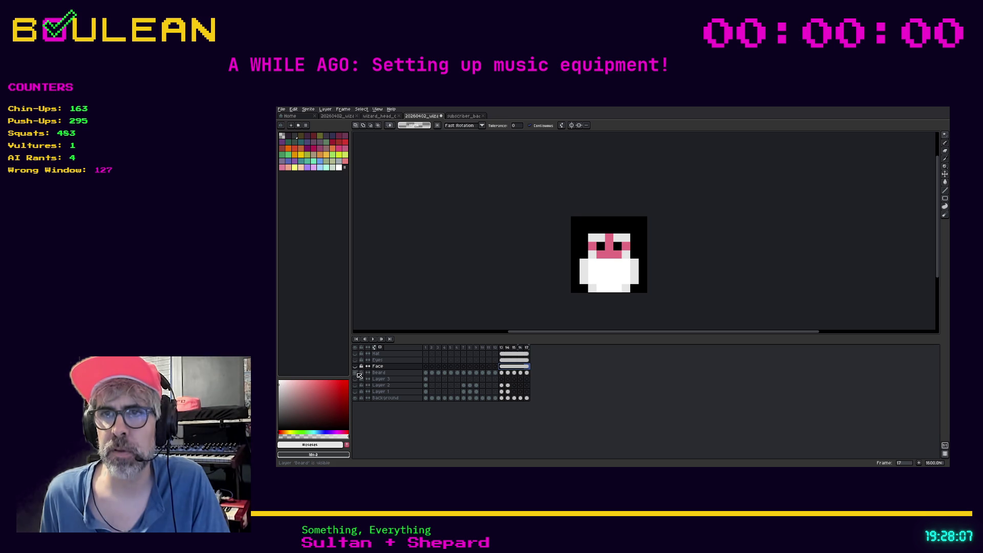
pyautogui.click(501, 373)
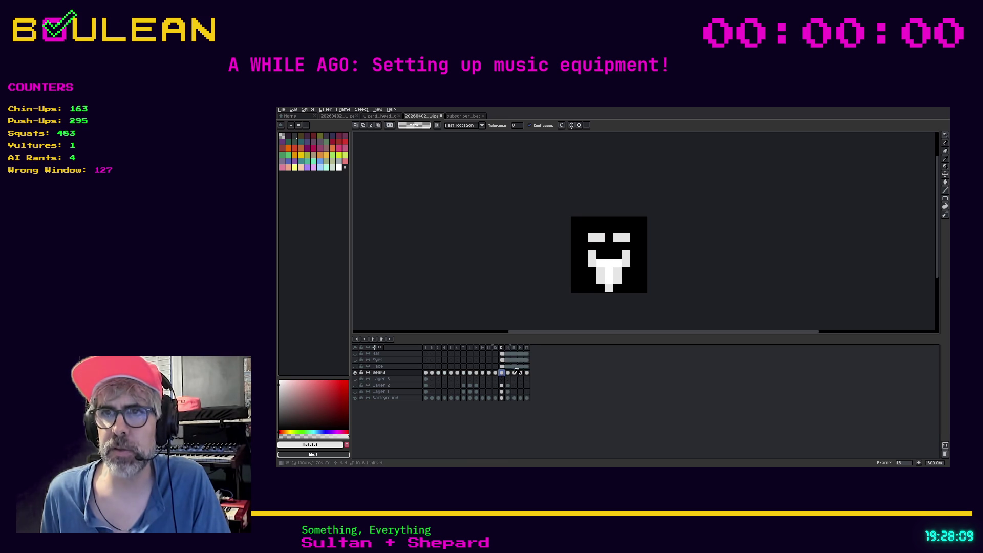
pyautogui.click(507, 374)
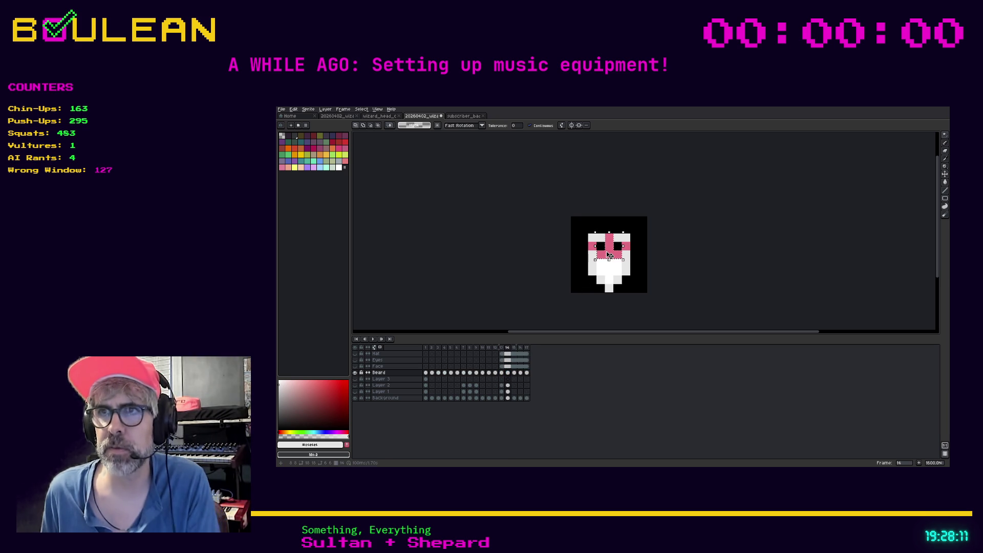
pyautogui.press('Delete')
pyautogui.moveTo(587, 240); pyautogui.dragTo(631, 252)
pyautogui.press('Delete')
pyautogui.press('Delete')
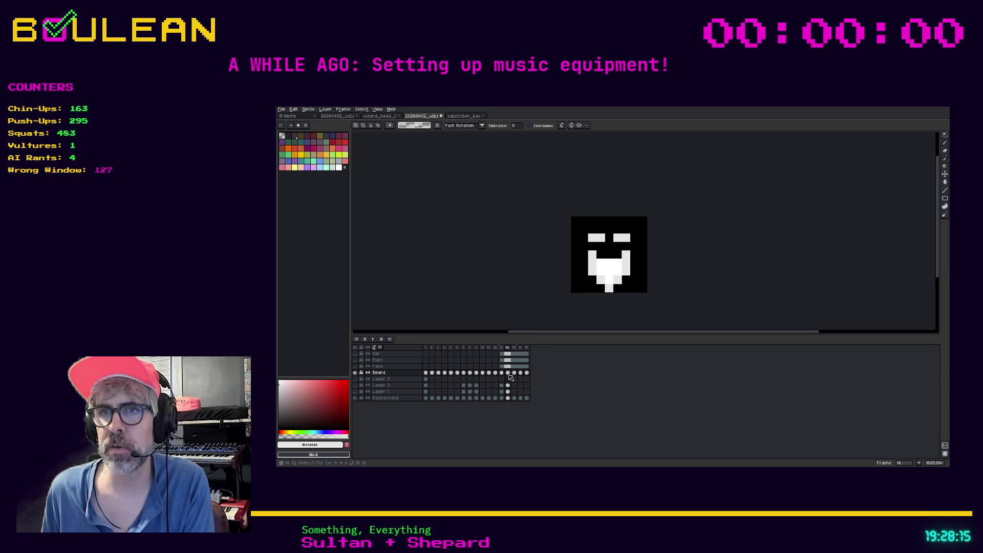
pyautogui.click(514, 373)
pyautogui.moveTo(609, 255)
pyautogui.mouseDown()
pyautogui.moveTo(610, 238)
pyautogui.moveTo(627, 249)
pyautogui.moveTo(600, 251)
pyautogui.mouseUp()
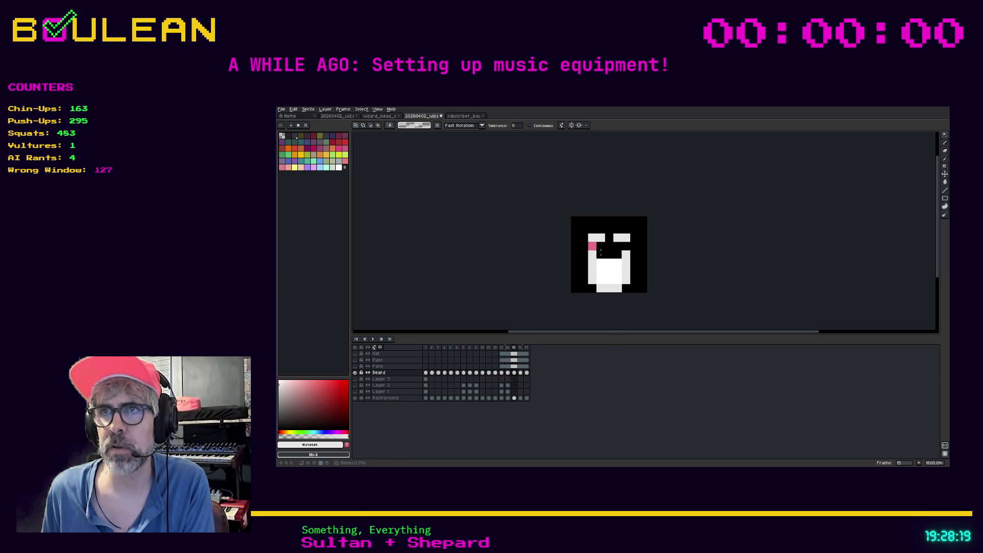
pyautogui.click(590, 247)
# - Erase the remaining pink face patches from Beard frames 16 and 17
pyautogui.press('Right')
pyautogui.moveTo(615, 265)
pyautogui.mouseDown()
pyautogui.moveTo(609, 248)
pyautogui.moveTo(623, 247)
pyautogui.mouseUp()
pyautogui.click(592, 247)
pyautogui.click(527, 373)
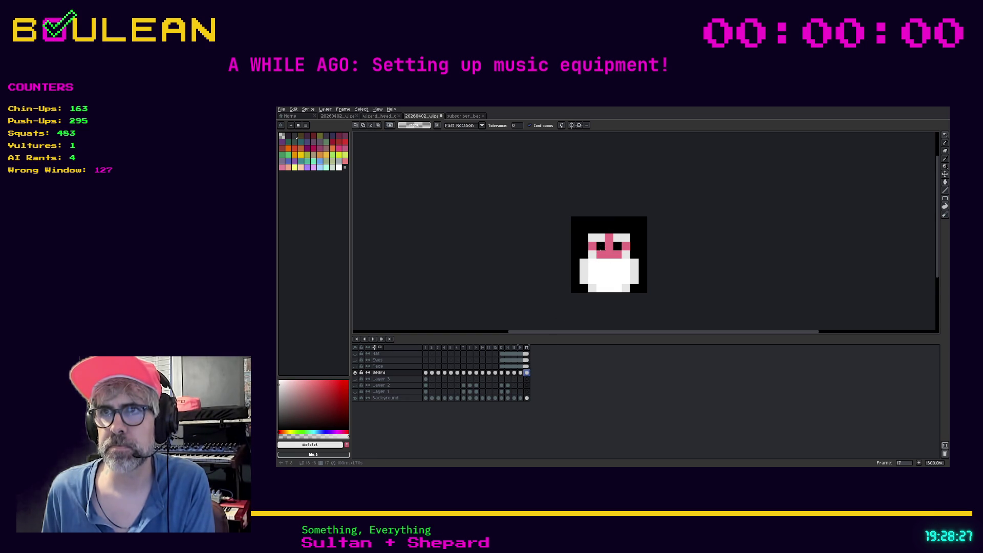
pyautogui.click(609, 247)
pyautogui.click(592, 246)
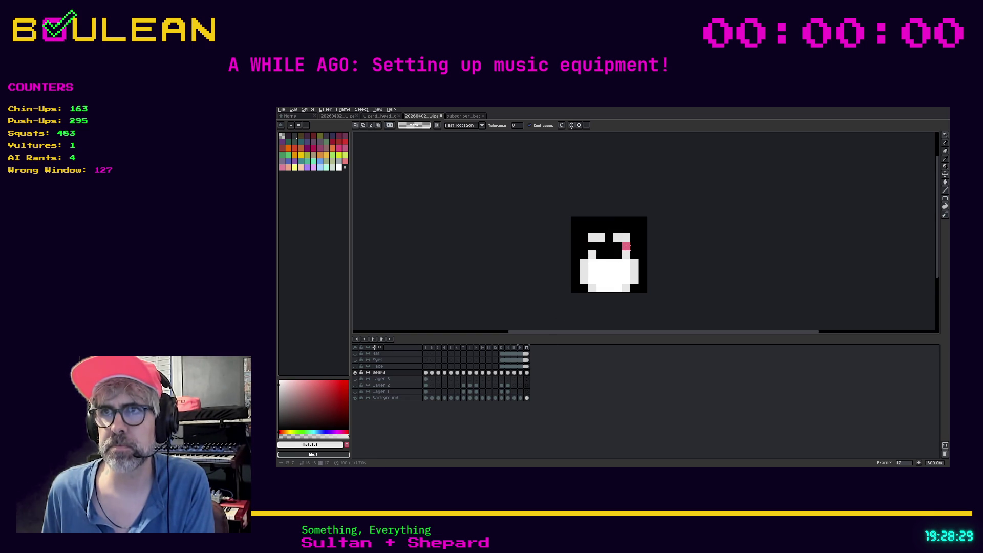
pyautogui.click(626, 246)
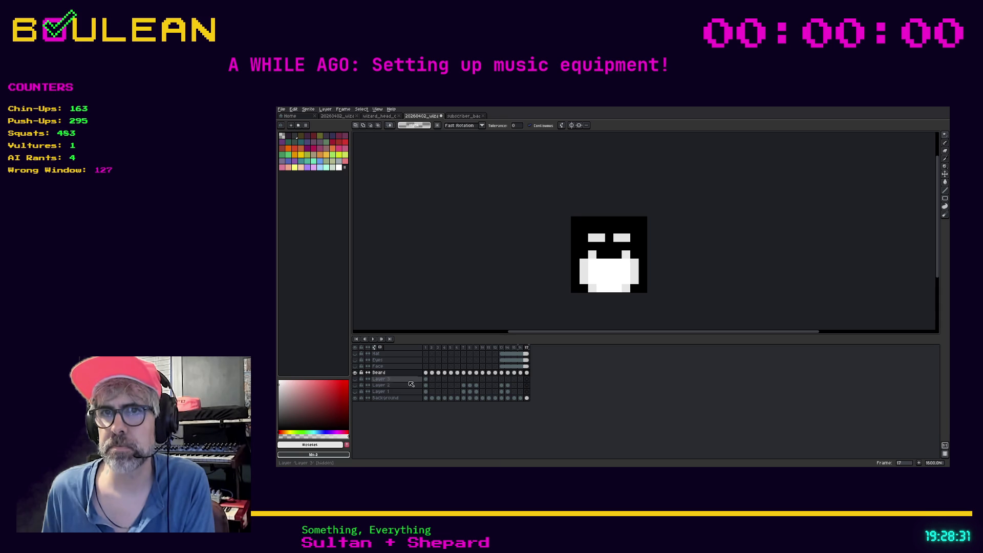
# - Show the Background layer to check the frame 17 beard, then switch to the pencil
pyautogui.click(355, 397)
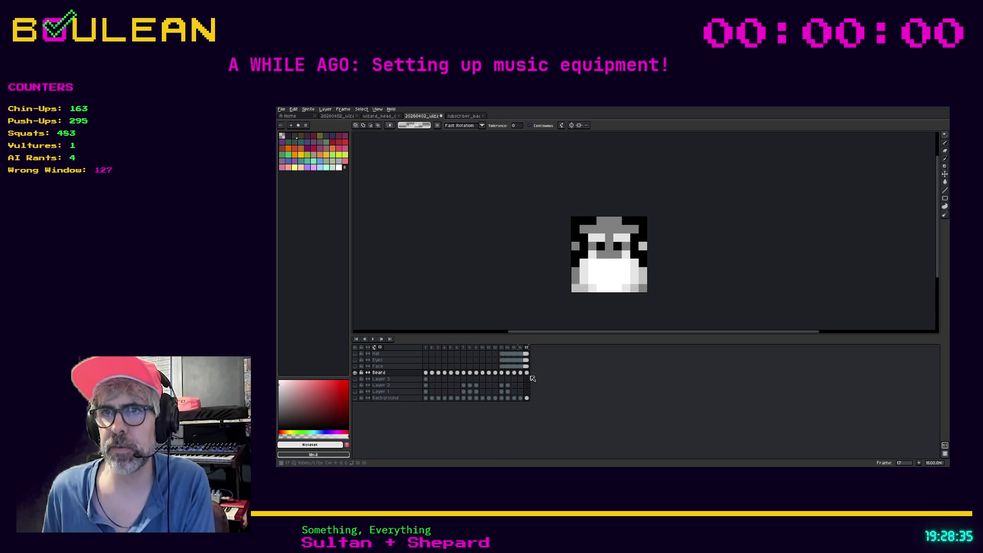
pyautogui.click(389, 399)
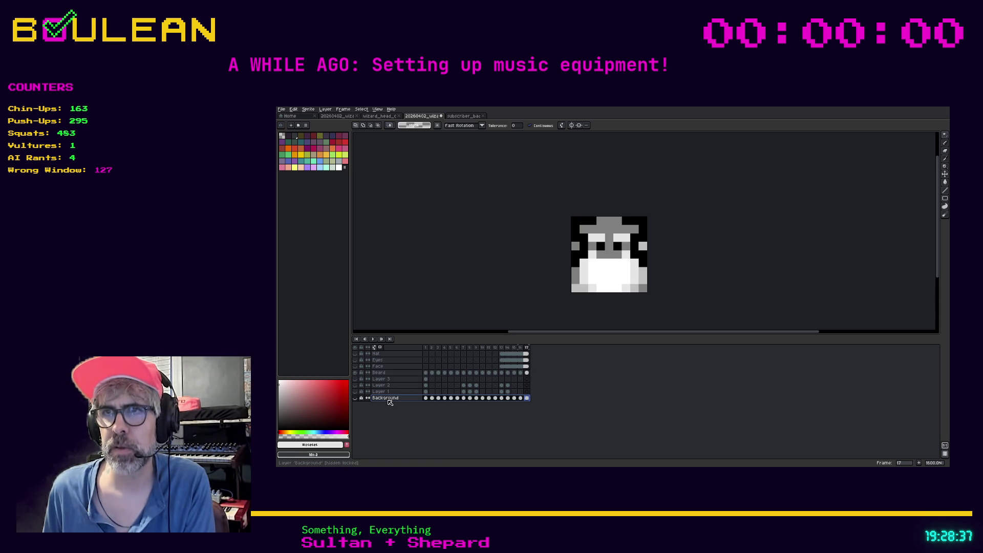
pyautogui.click(527, 373)
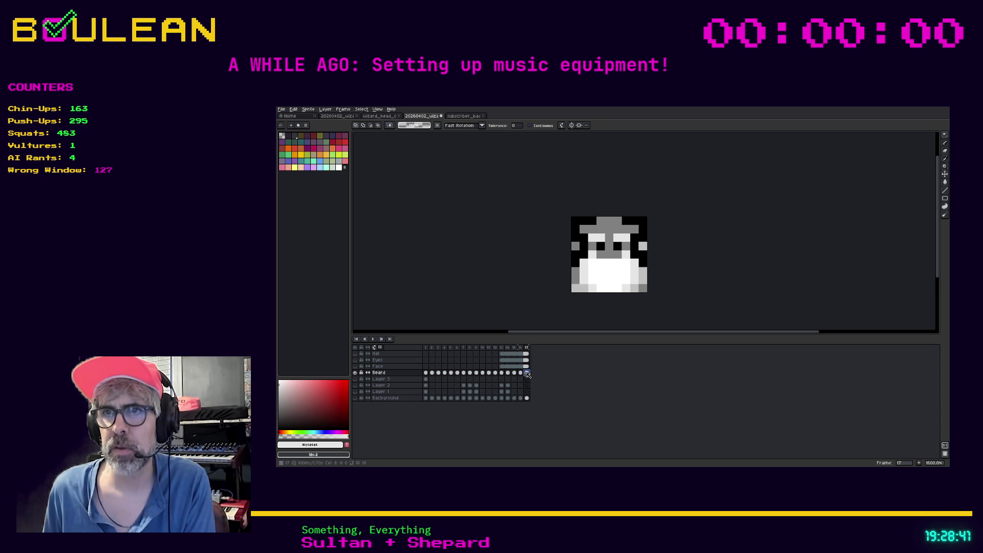
pyautogui.click(355, 399)
pyautogui.click(355, 398)
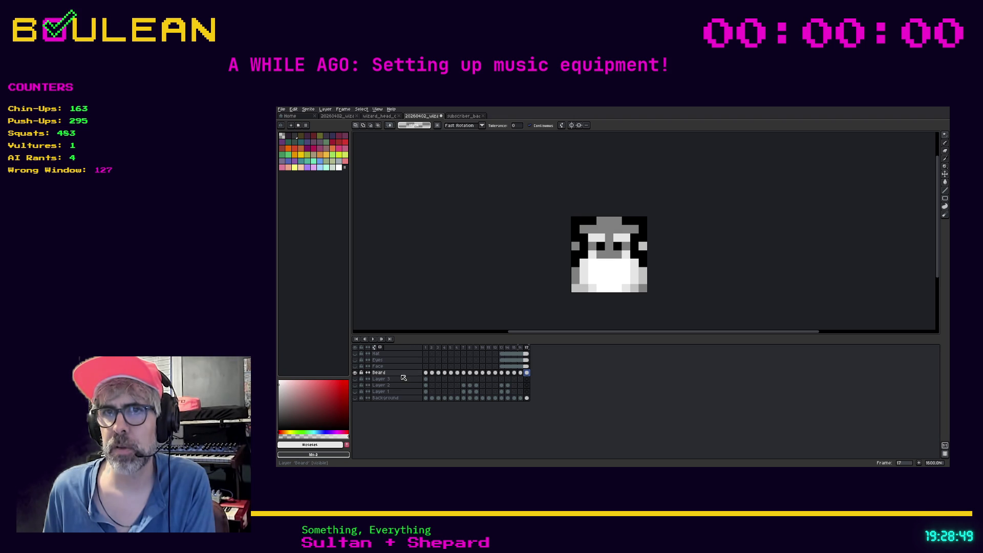
pyautogui.press('b')
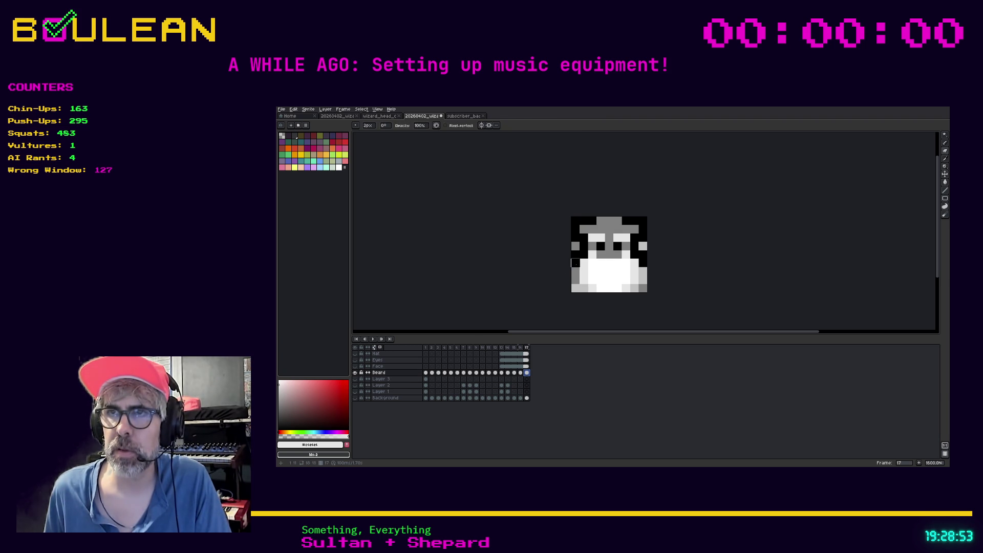
# - On frame 17, paint grey over the black pixels at the top-left, right edge and right eye
pyautogui.click(579, 255)
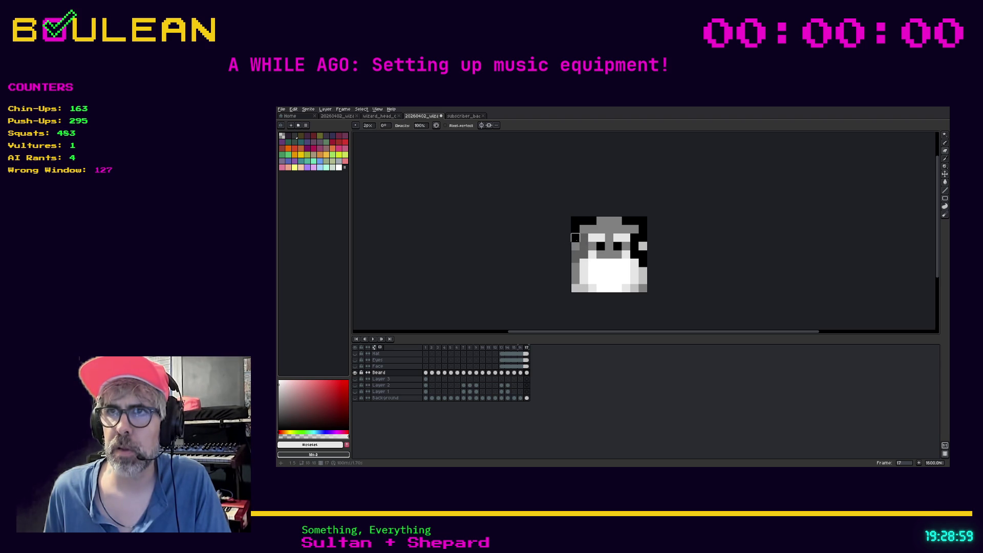
pyautogui.moveTo(575, 221)
pyautogui.mouseDown()
pyautogui.moveTo(642, 221)
pyautogui.moveTo(634, 250)
pyautogui.mouseUp()
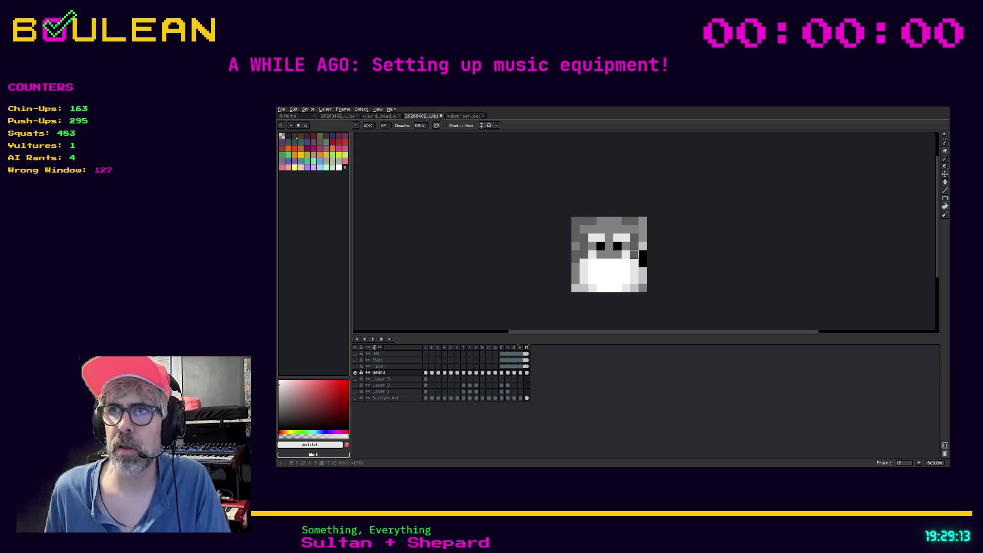
pyautogui.moveTo(643, 254); pyautogui.dragTo(643, 265)
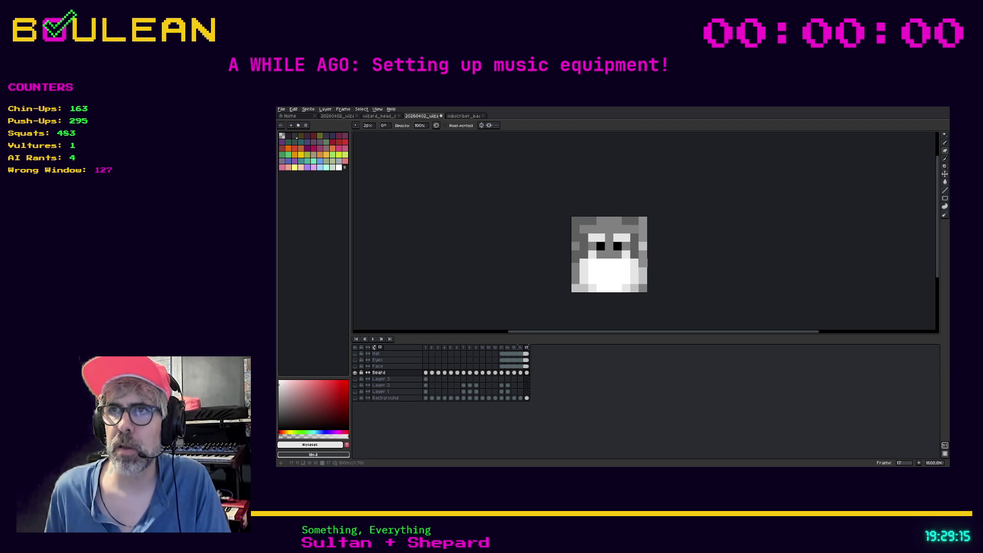
pyautogui.click(617, 246)
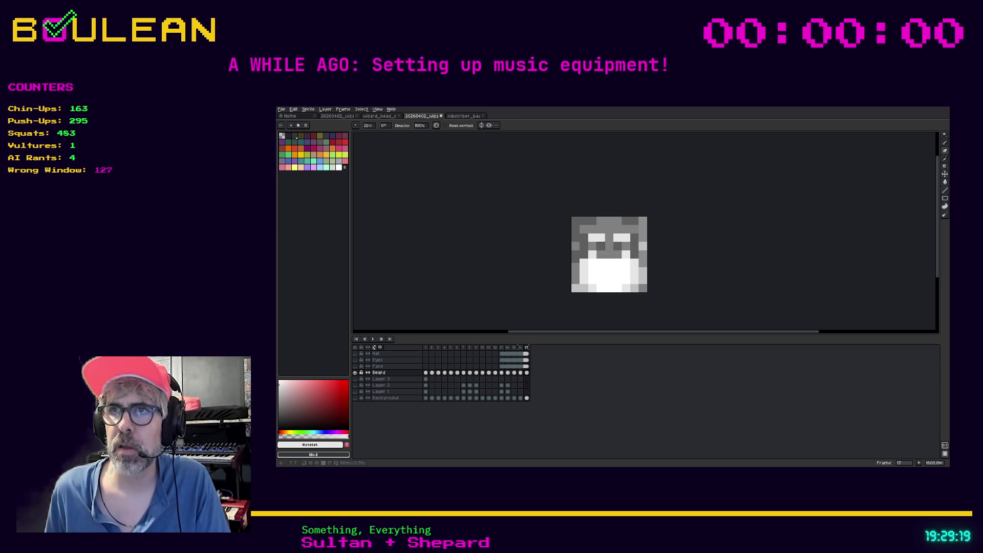
pyautogui.click(355, 399)
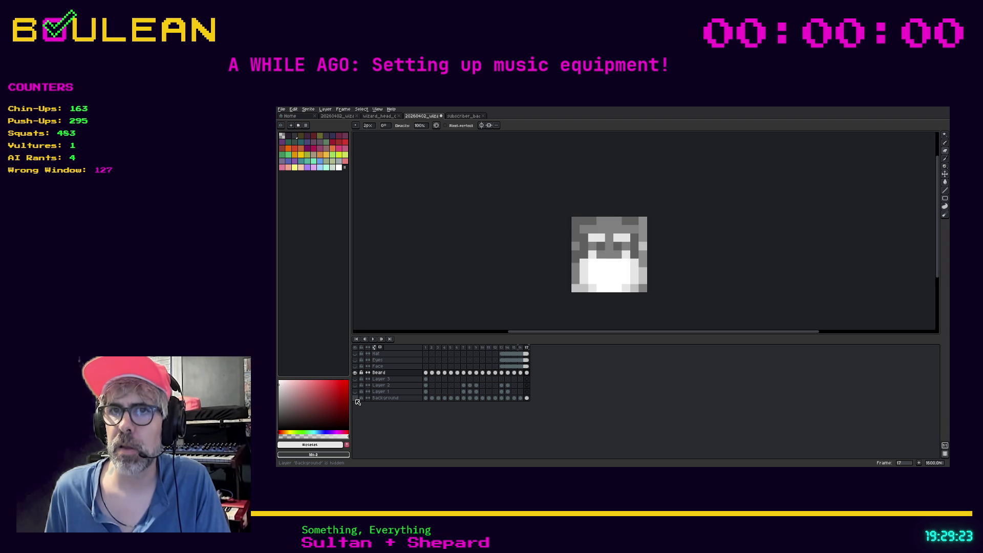
pyautogui.click(356, 400)
pyautogui.click(520, 372)
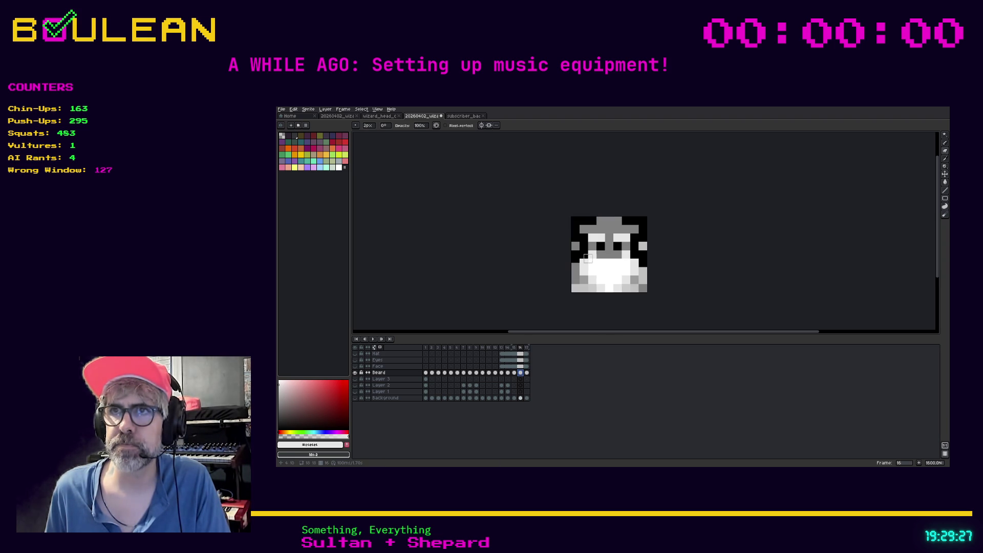
# - Select all black pixels with a non-contiguous Magic Wand and delete them on Beard frame 15
pyautogui.press('w')
pyautogui.click(588, 258)
pyautogui.keyDown('shift'); pyautogui.click(600, 246); pyautogui.keyUp('shift')
pyautogui.keyDown('shift'); pyautogui.click(617, 246); pyautogui.keyUp('shift')
pyautogui.keyDown('shift'); pyautogui.click(636, 249); pyautogui.keyUp('shift')
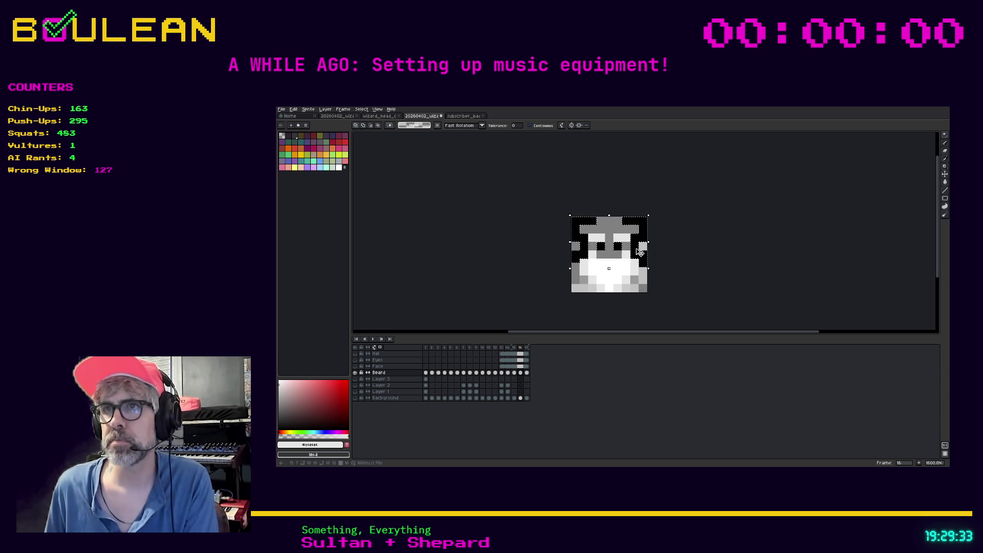
pyautogui.click(516, 373)
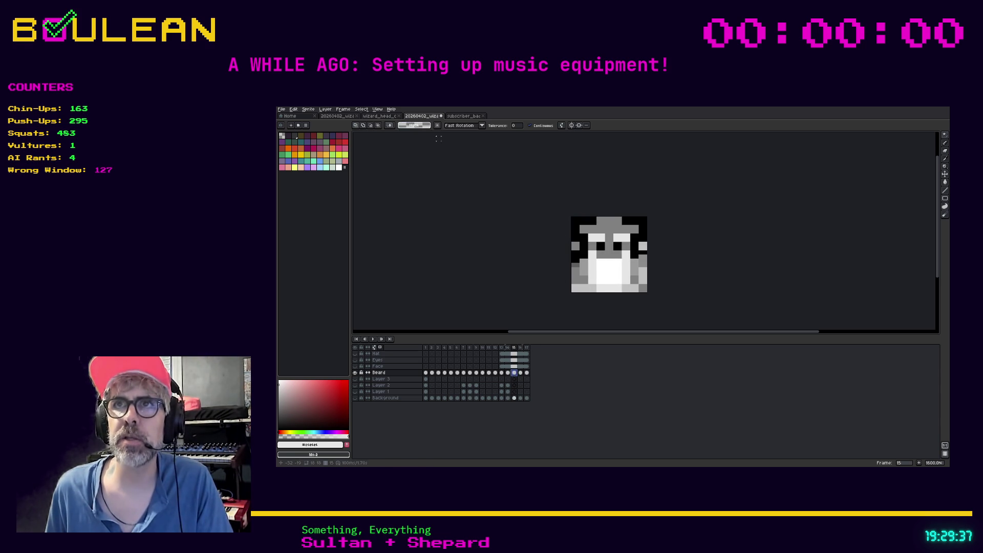
pyautogui.click(530, 125)
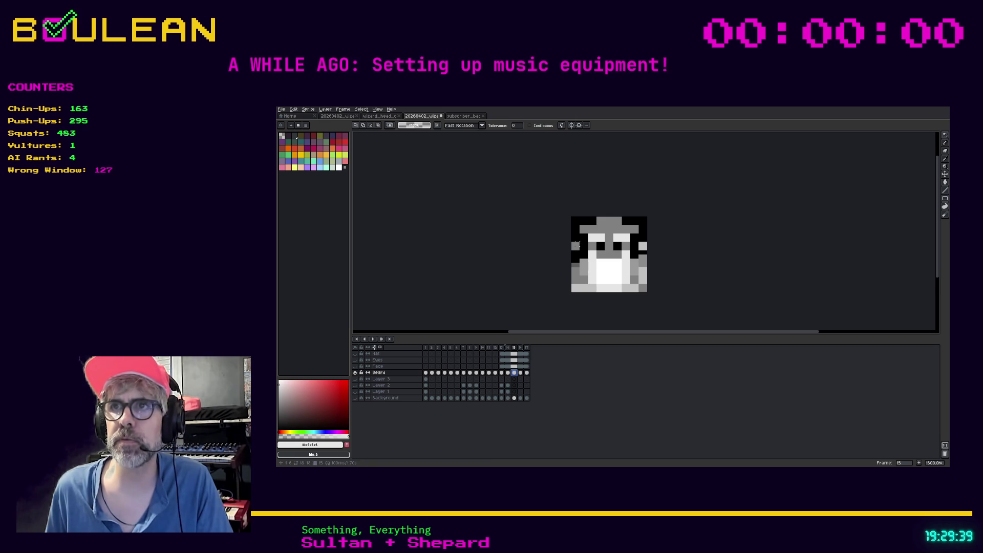
pyautogui.click(577, 237)
pyautogui.press('Delete')
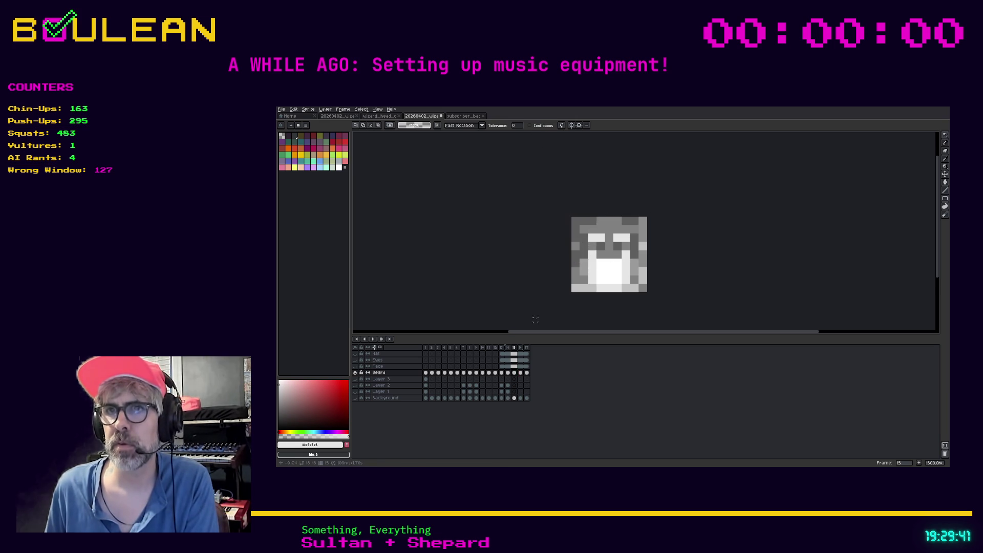
# - Delete the black pixels from Beard frames 14 and 13
pyautogui.click(508, 372)
pyautogui.click(576, 245)
pyautogui.press('Delete')
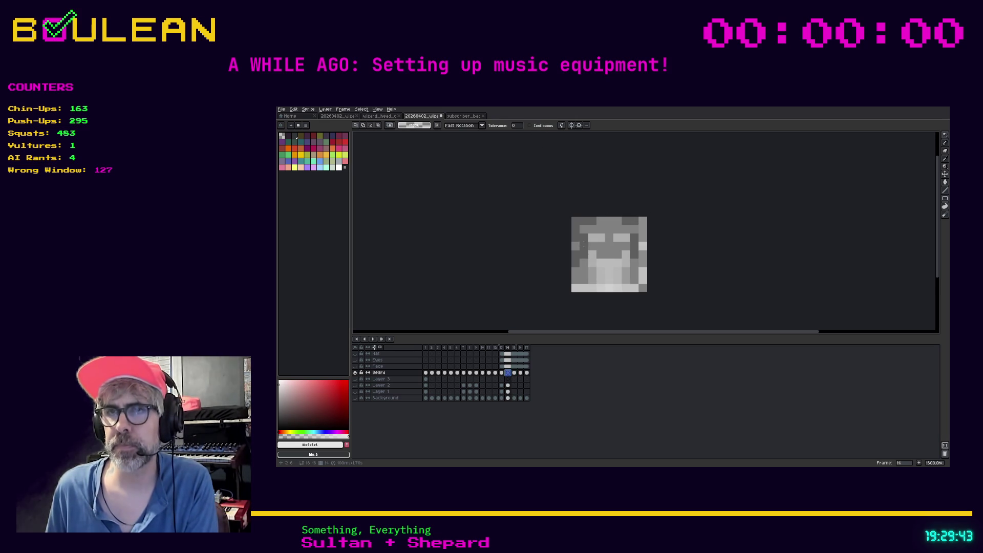
pyautogui.hotkey('ctrl', 'z')
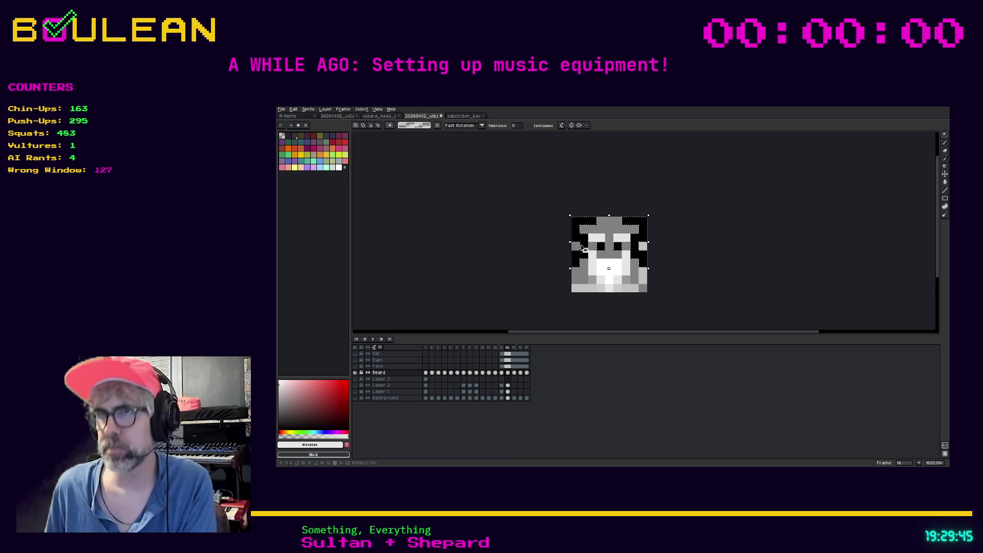
pyautogui.press('Delete')
pyautogui.click(501, 372)
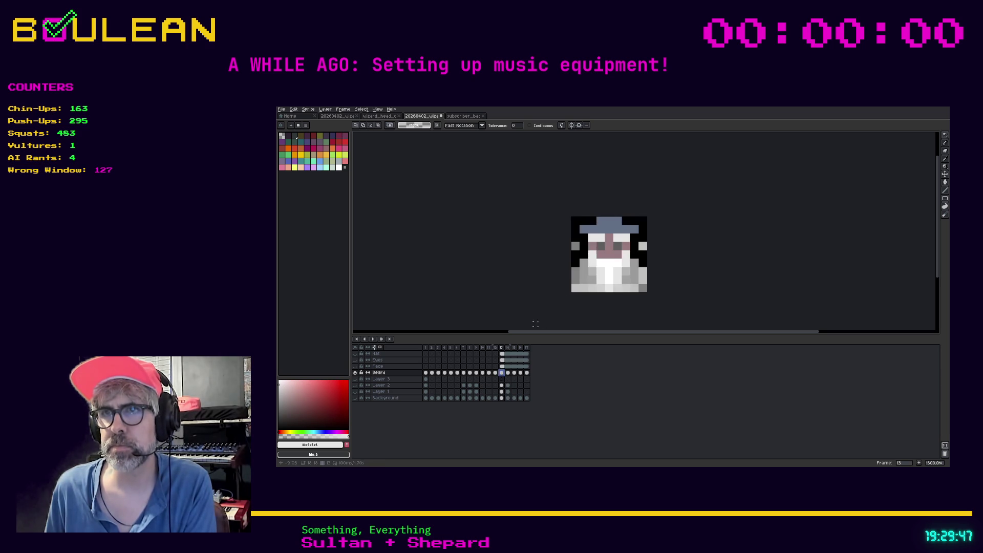
pyautogui.click(585, 252)
pyautogui.press('Delete')
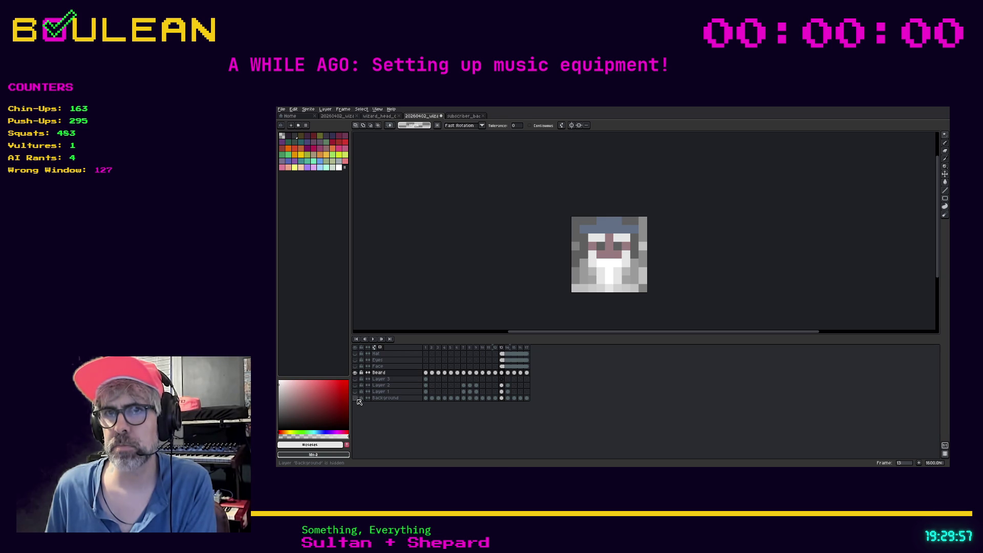
# - Hide the Background layer, preview the beard frames, and select frames 13–17
pyautogui.click(355, 398)
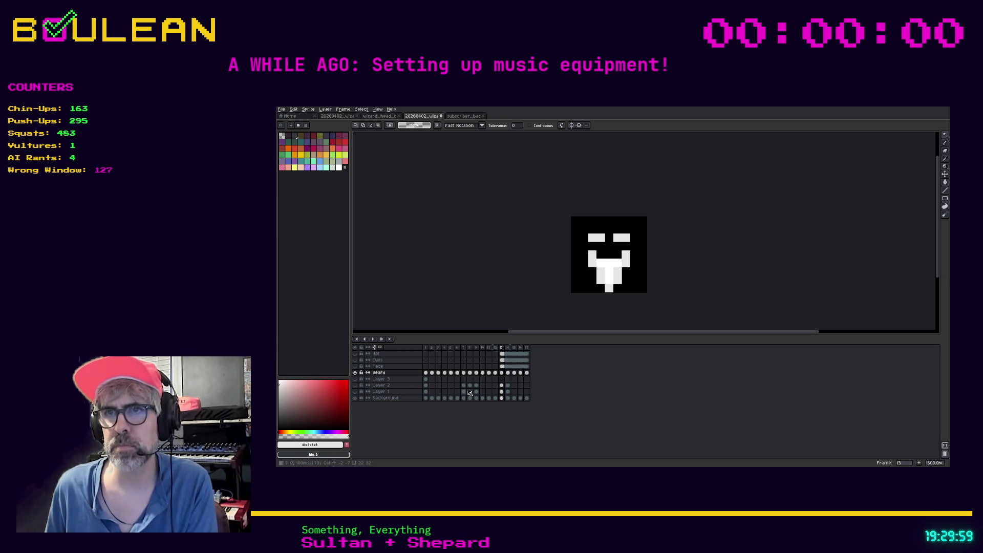
pyautogui.press('Right')
pyautogui.press('Right')
pyautogui.press('Left')
pyautogui.press('Left')
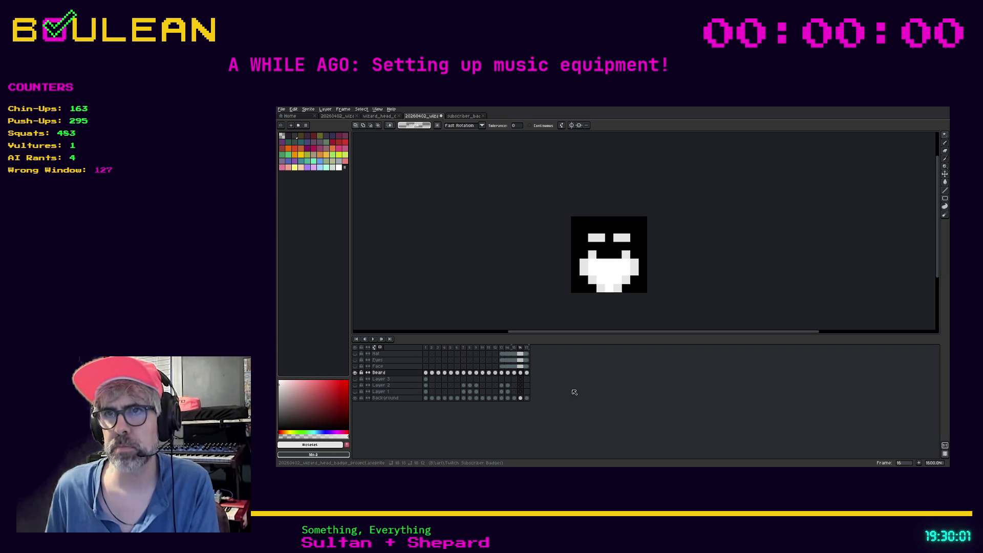
pyautogui.press('Right')
pyautogui.press('Right')
pyautogui.press('Left')
pyautogui.press('Left')
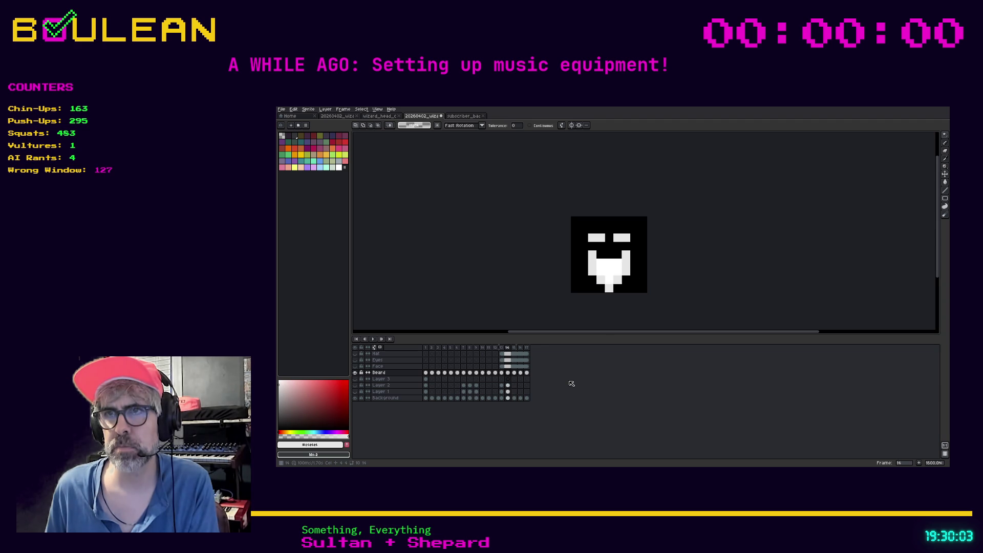
pyautogui.press('Right')
pyautogui.press('Right')
pyautogui.press('Right')
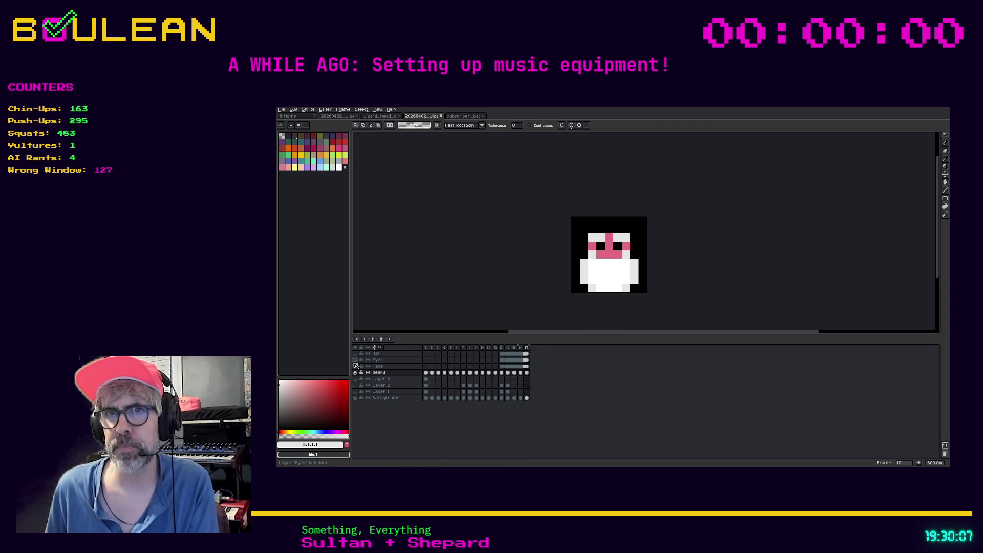
pyautogui.press('Left')
pyautogui.press('Left')
pyautogui.press('Left')
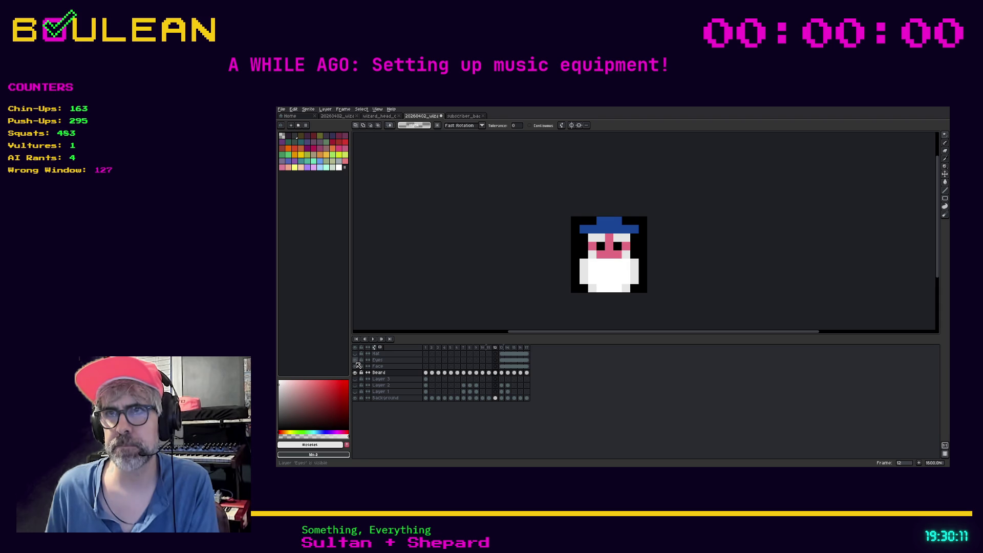
pyautogui.press('Right')
pyautogui.press('Right')
pyautogui.press('Right')
pyautogui.press('Right')
pyautogui.press('Right')
pyautogui.press('Right')
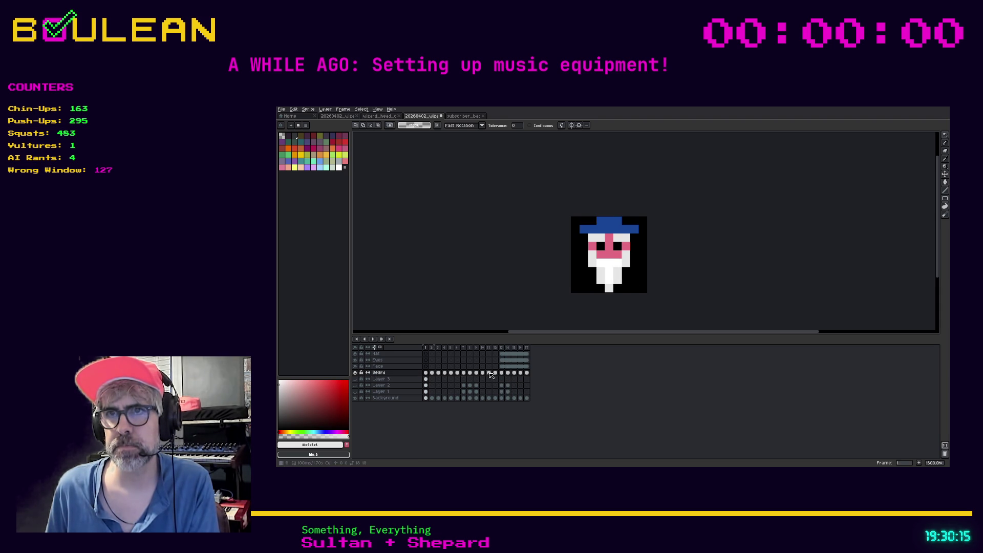
pyautogui.moveTo(501, 348); pyautogui.dragTo(529, 353)
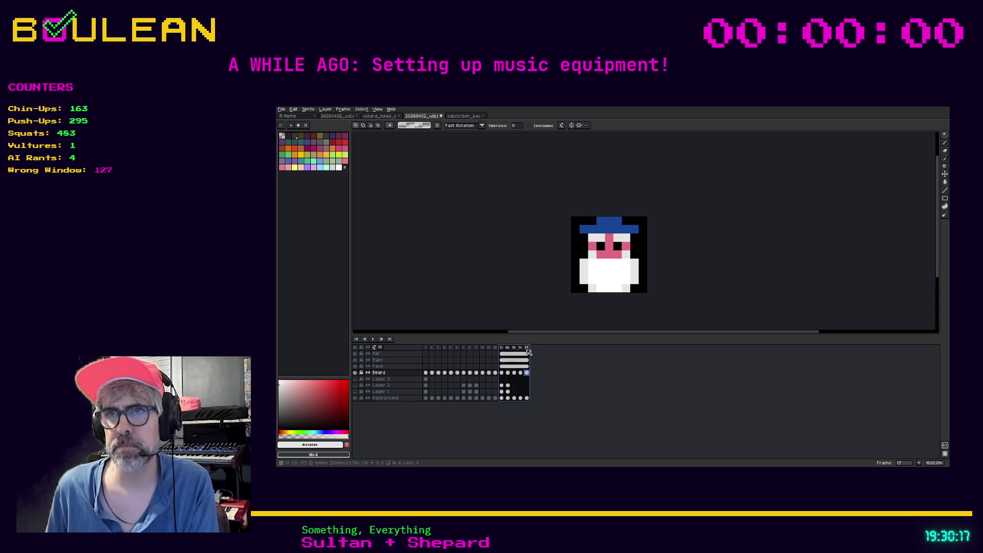
# - Make frames 13–17 a loop section and rename its tag 'Beardage'
pyautogui.rightClick(528, 352)
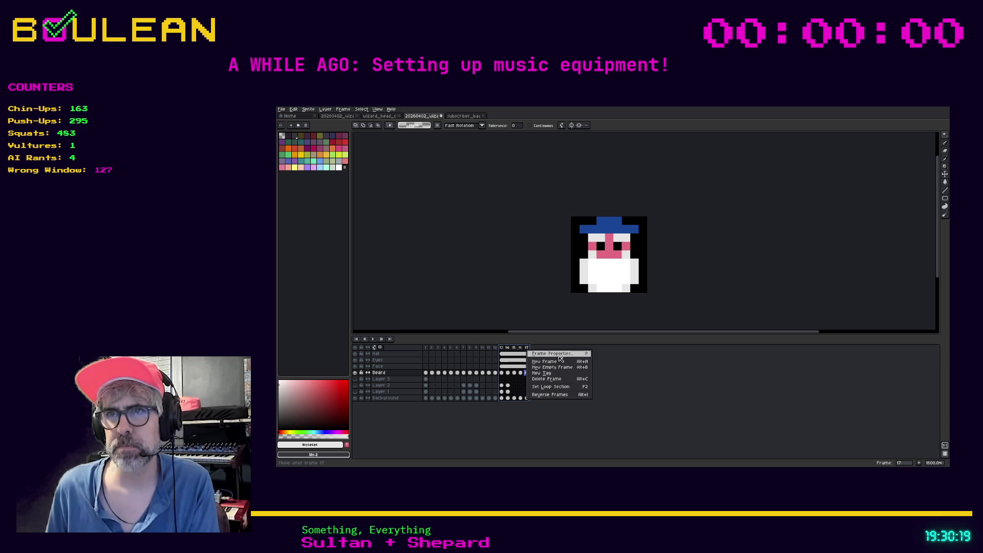
pyautogui.click(563, 387)
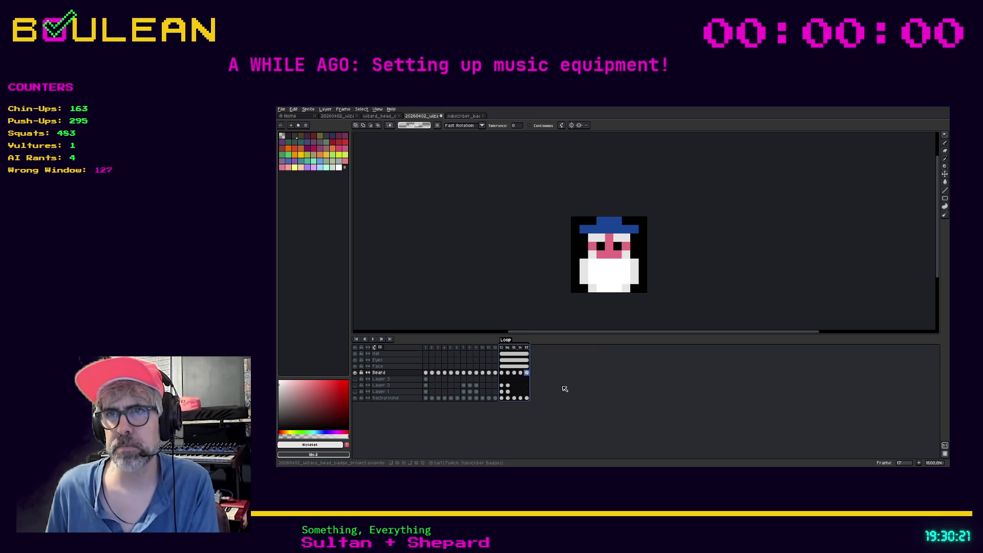
pyautogui.doubleClick(503, 341)
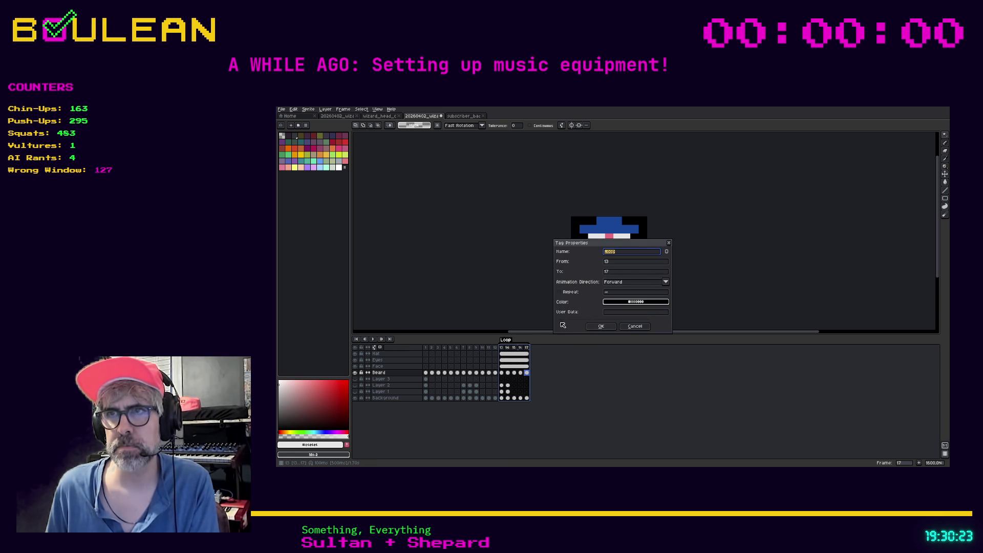
pyautogui.write('B')
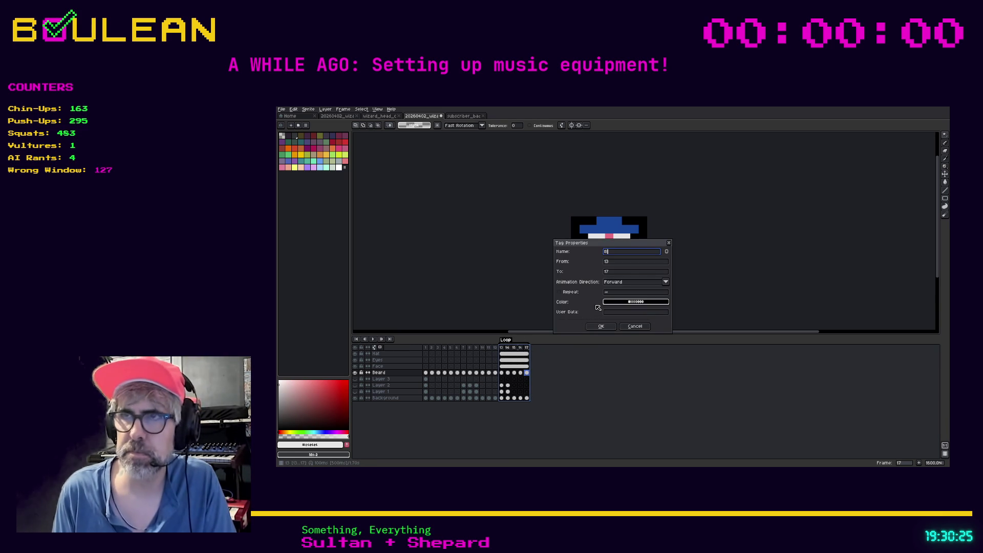
pyautogui.write('ge')
pyautogui.click(601, 326)
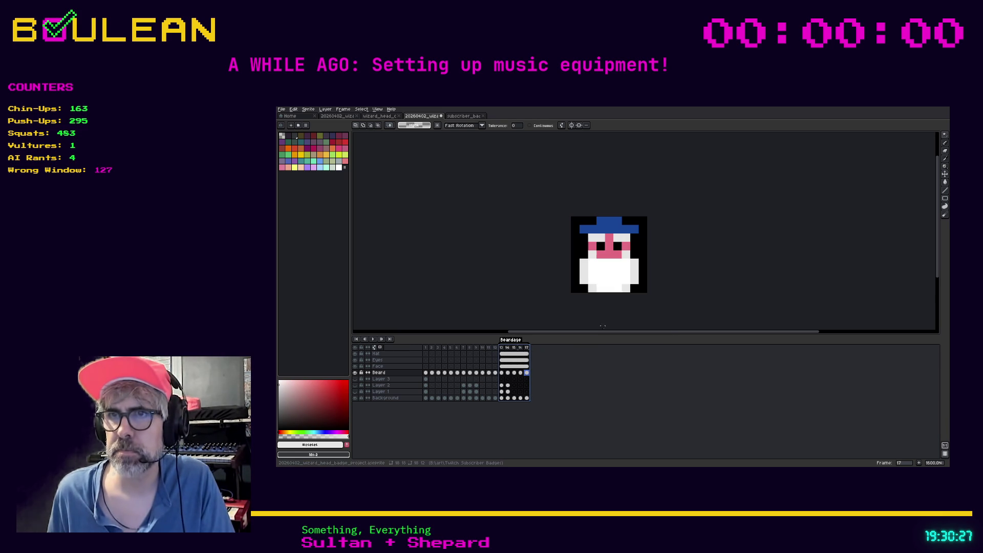
pyautogui.click(503, 350)
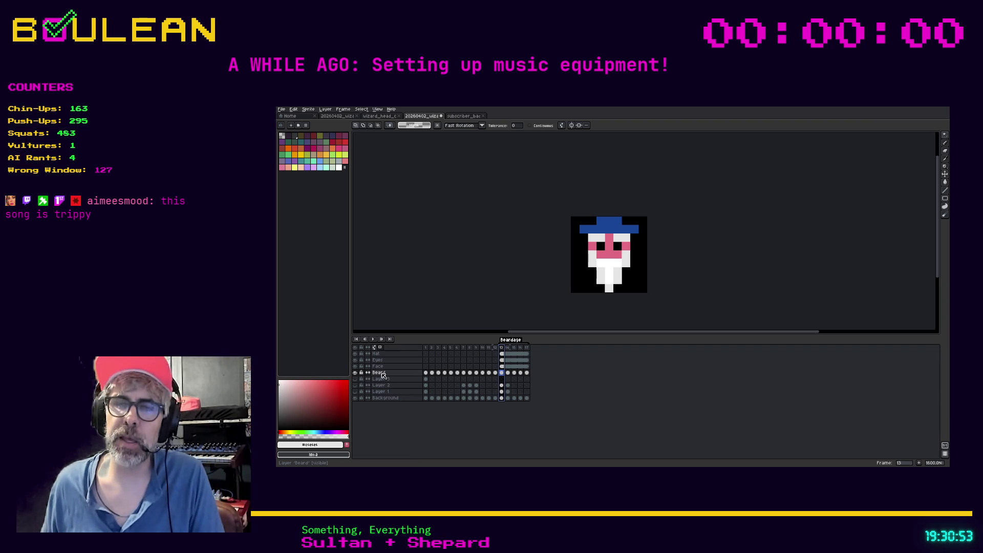
pyautogui.click(382, 376)
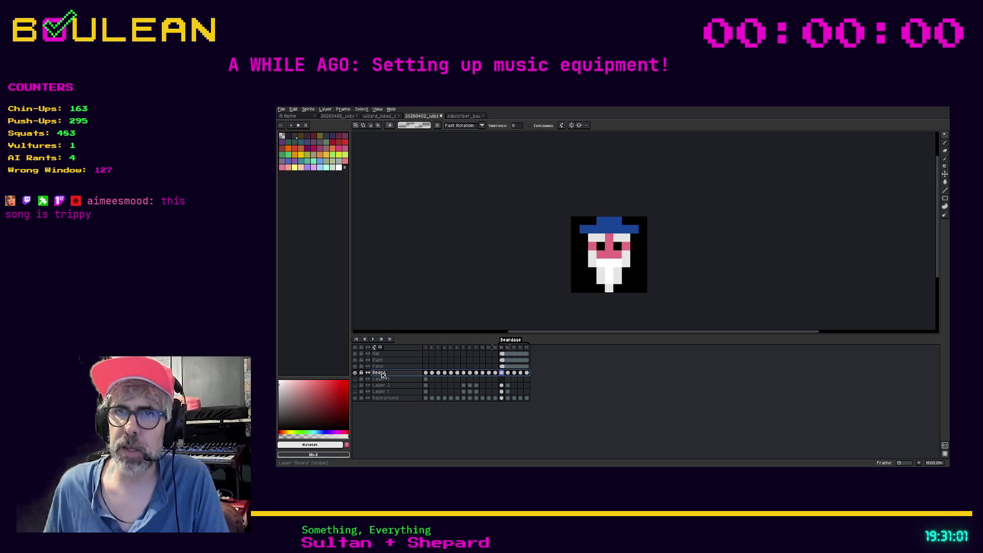
pyautogui.rightClick(383, 376)
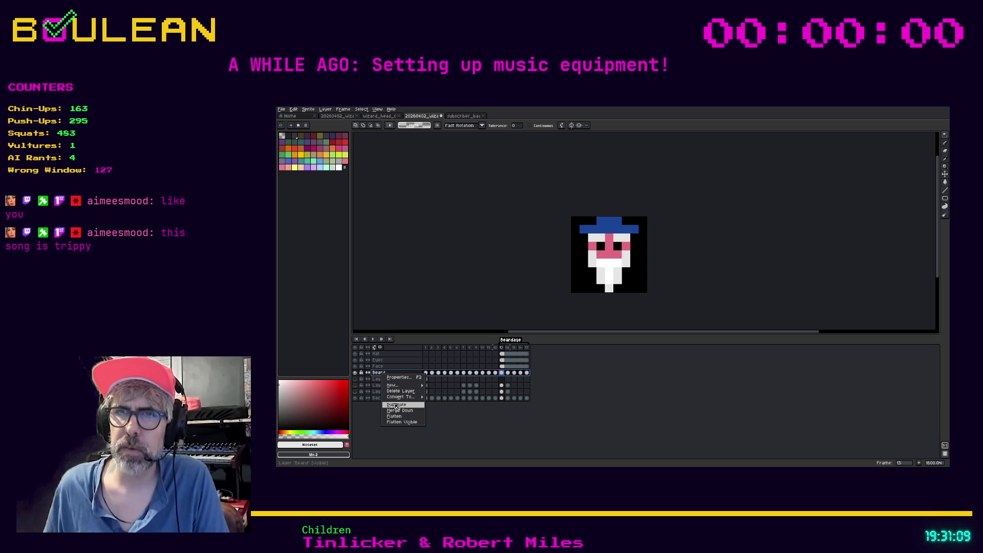
pyautogui.click(463, 430)
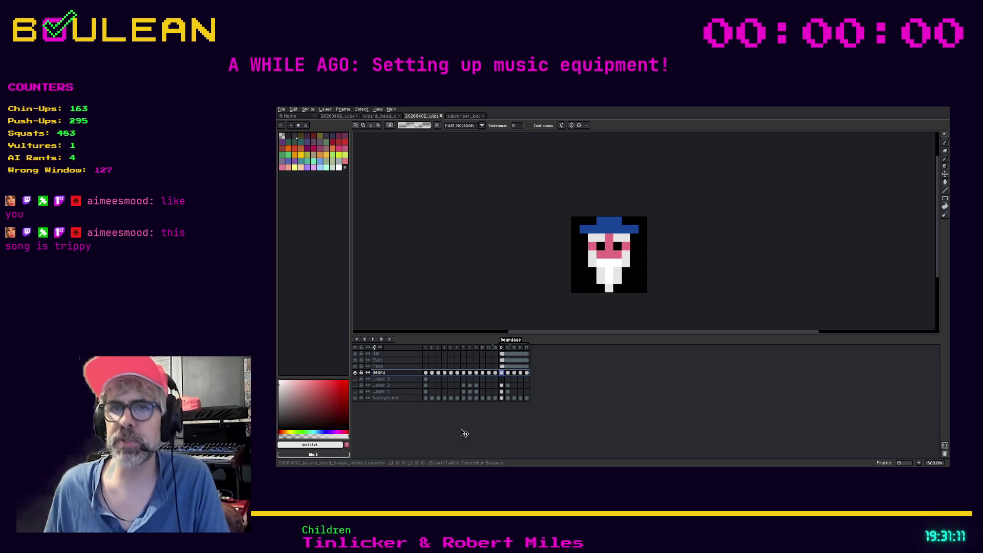
pyautogui.scroll(2, 619, 277)
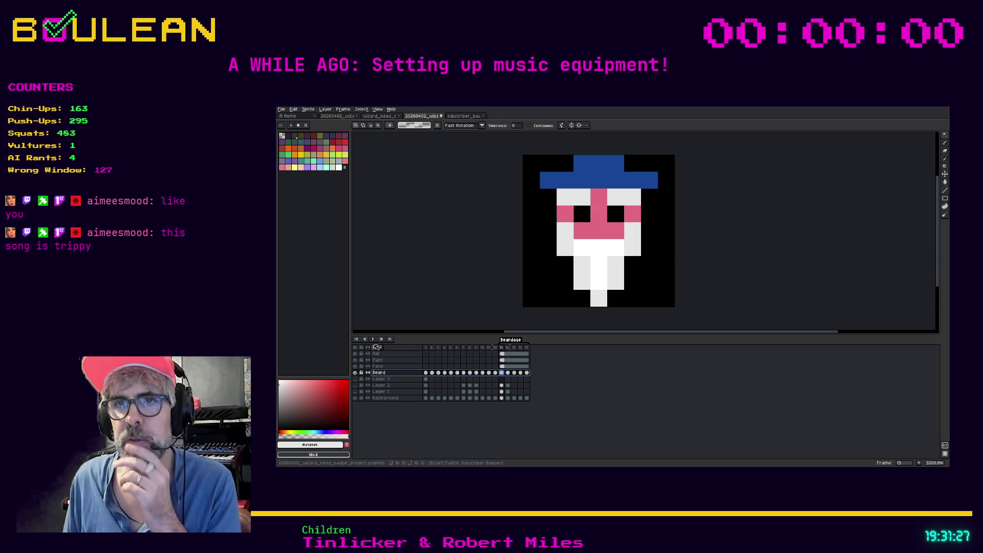
pyautogui.scroll(-1, 527, 286)
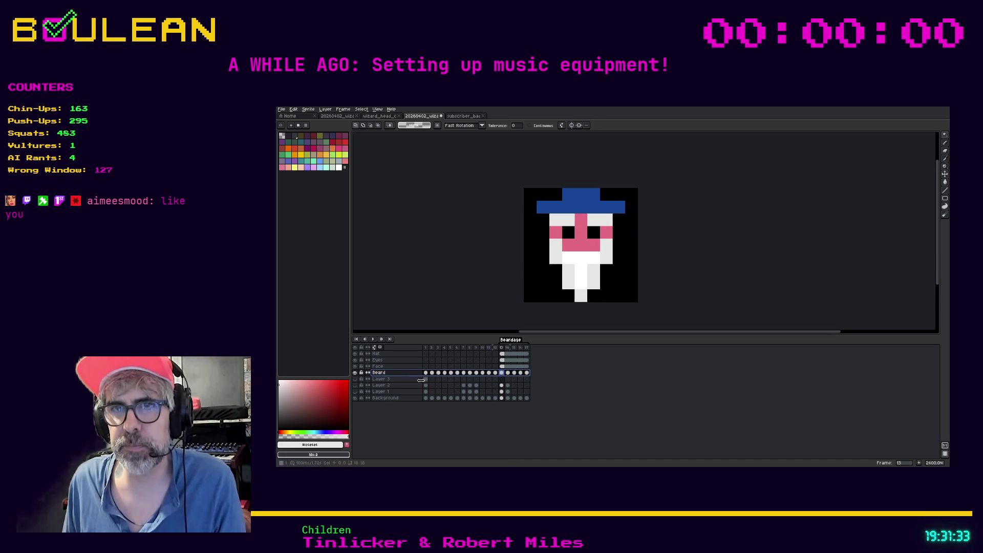
pyautogui.rightClick(385, 374)
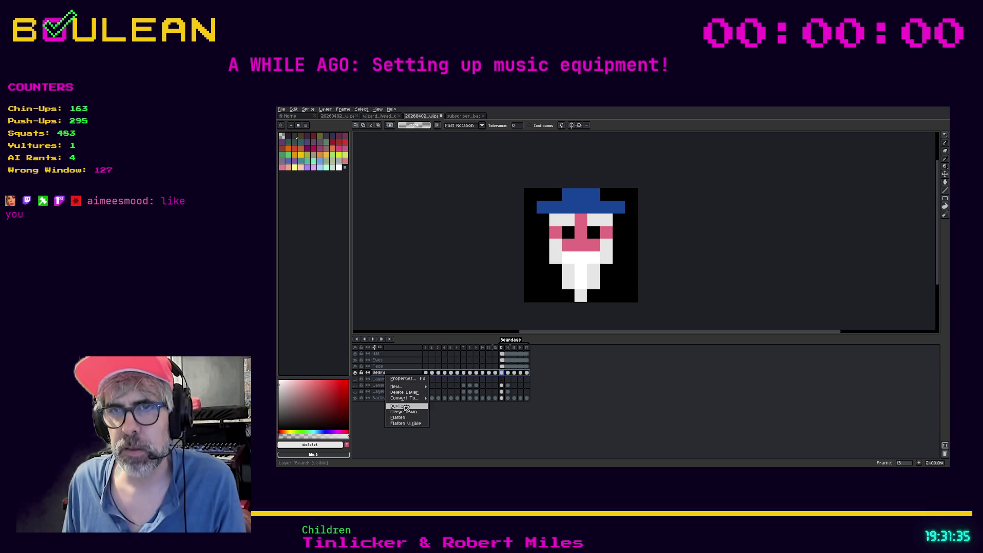
# - Duplicate the Beard layer and rename the copy 'Beard Color'
pyautogui.click(400, 406)
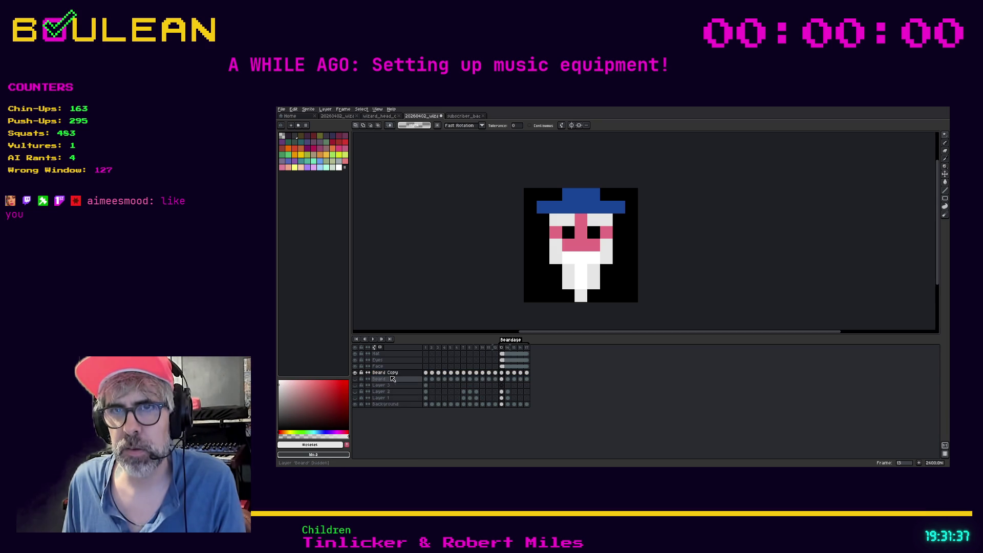
pyautogui.doubleClick(401, 373)
pyautogui.write('Beard Col')
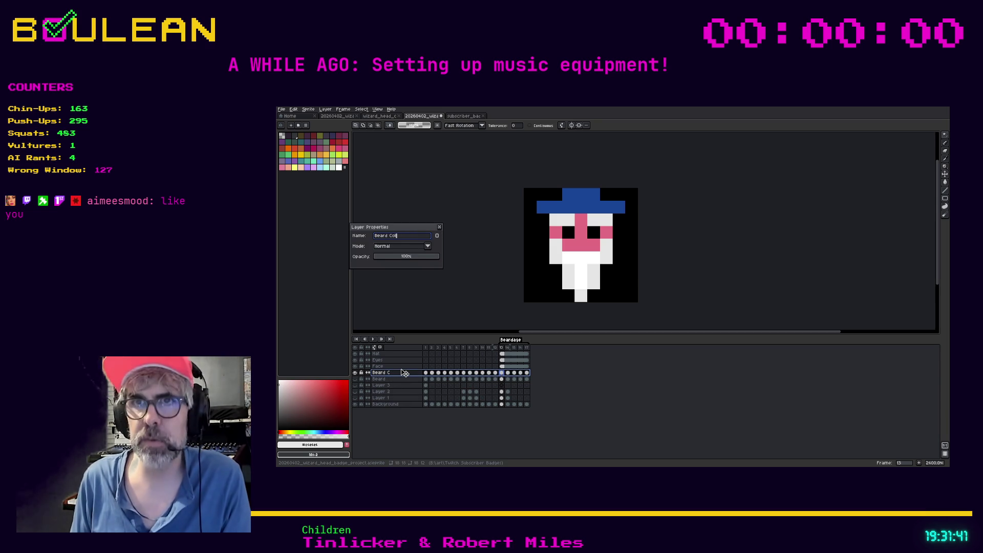
pyautogui.write('or')
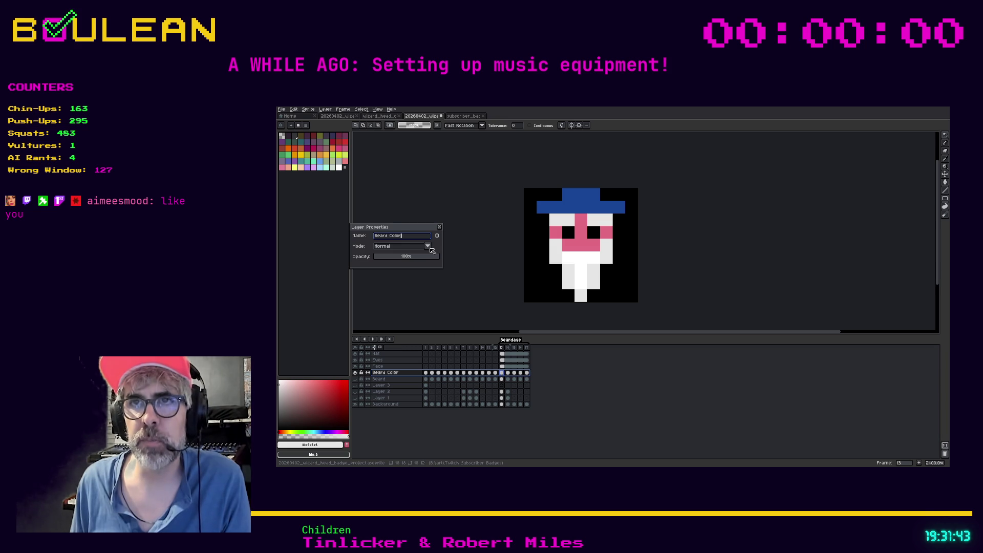
pyautogui.click(428, 247)
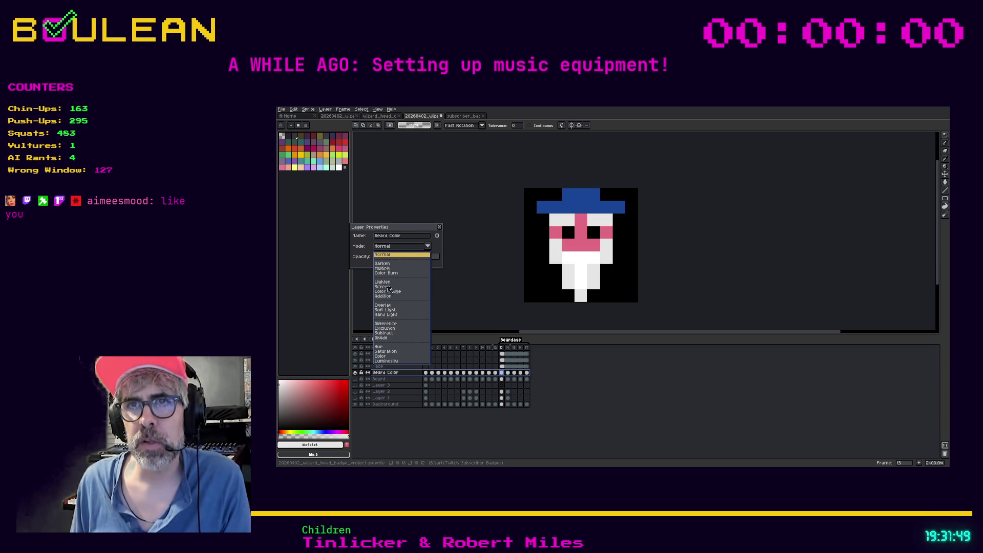
# - Set Beard Color to Soft Light, hide it, and turn the white Beard layer back on
pyautogui.click(384, 310)
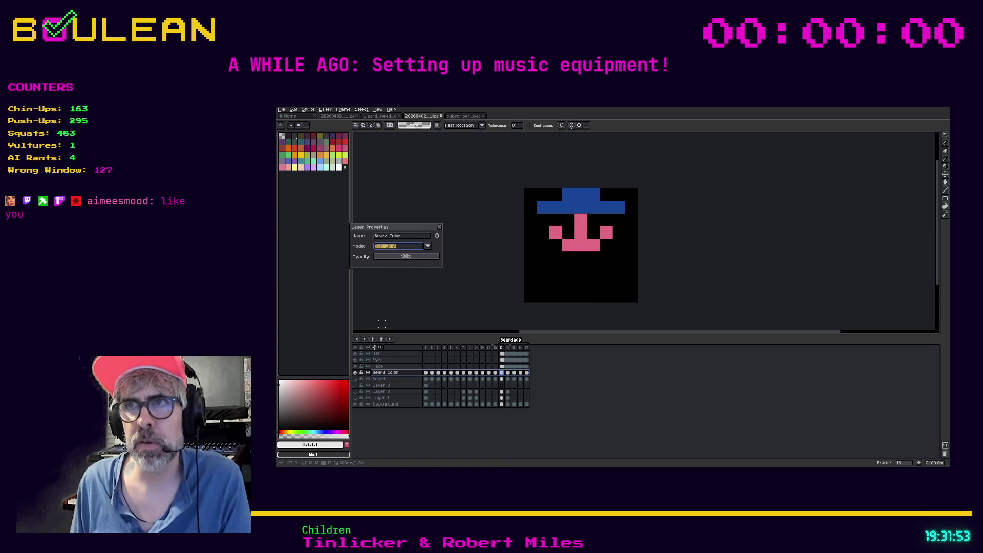
pyautogui.click(355, 373)
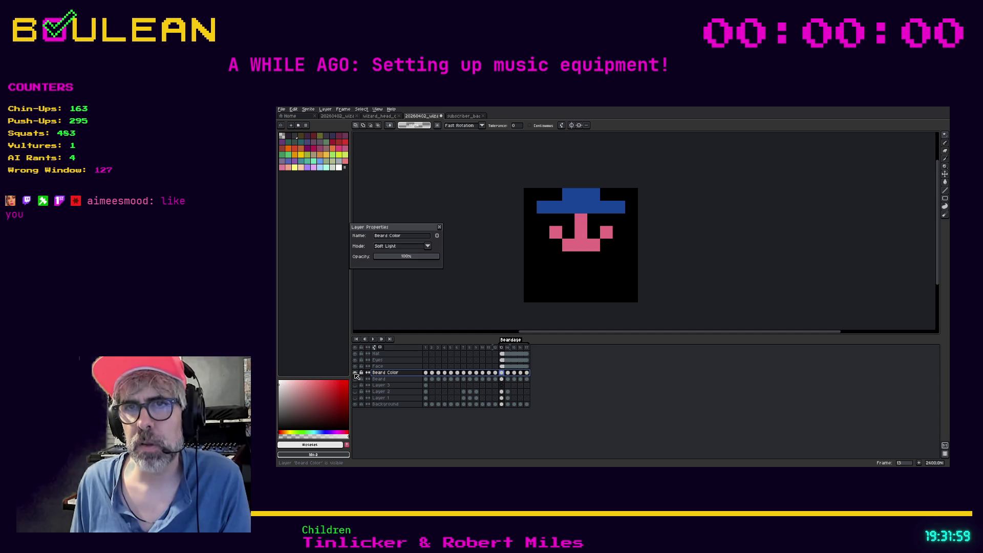
pyautogui.click(355, 379)
pyautogui.click(355, 379)
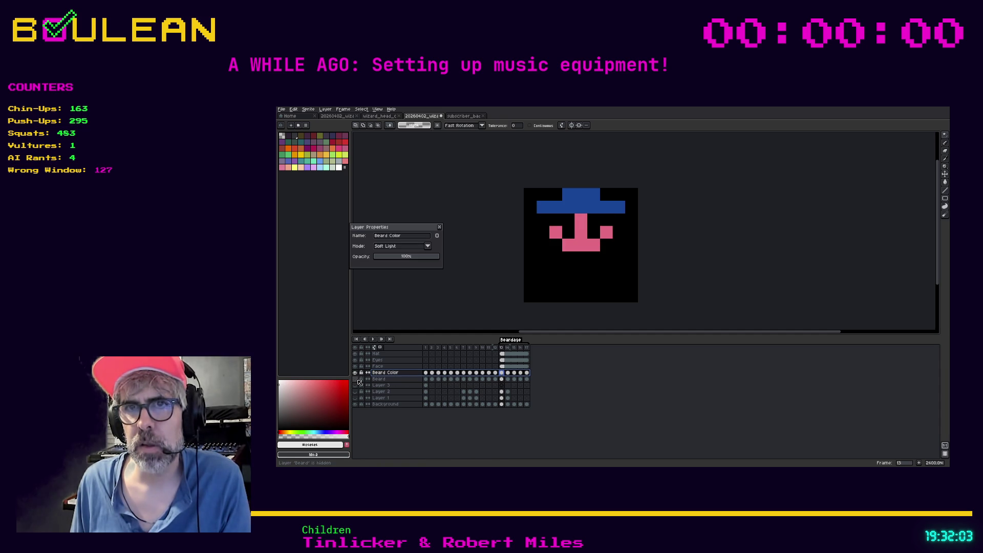
pyautogui.click(355, 379)
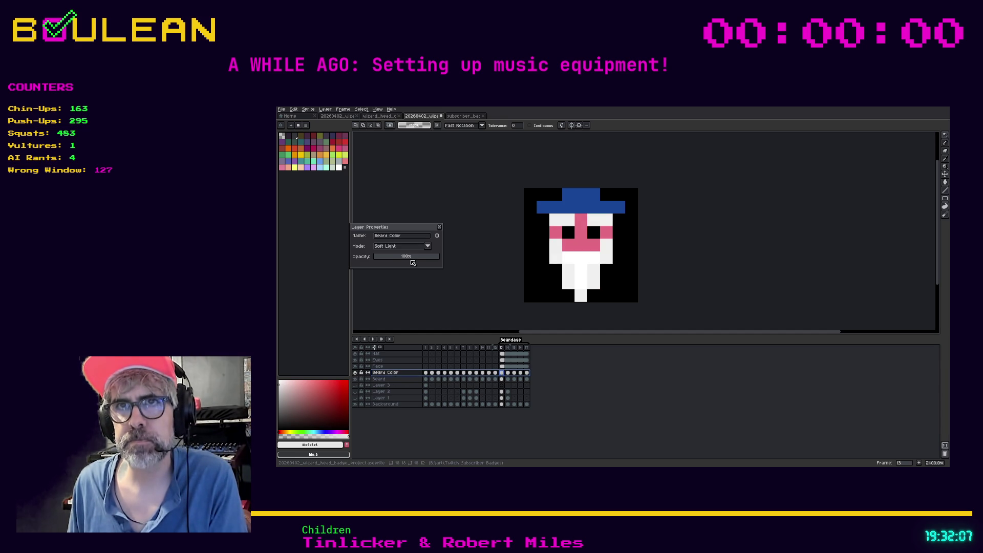
# - Try Darken, Multiply, Color Dodge and Overlay blending while adjusting the layer opacity
pyautogui.click(415, 250)
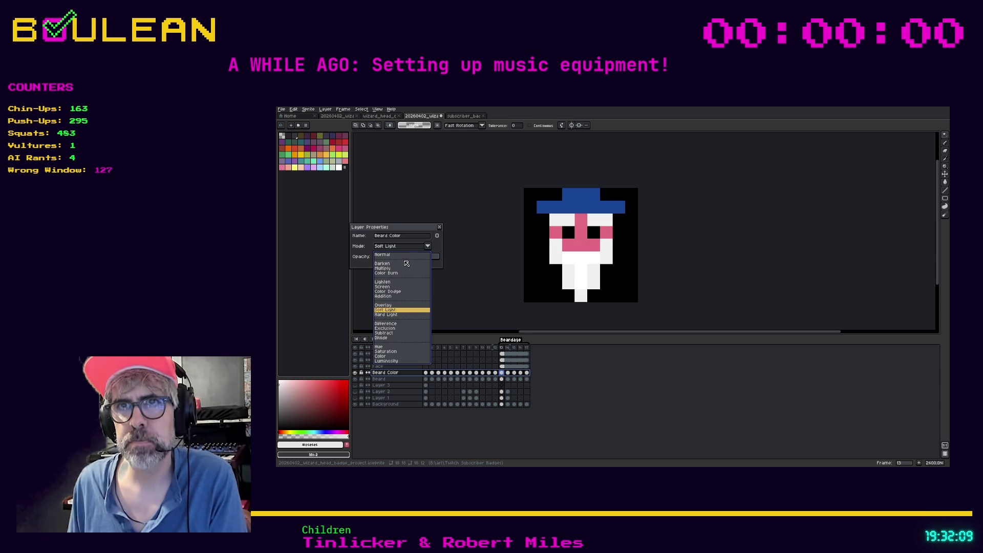
pyautogui.click(386, 264)
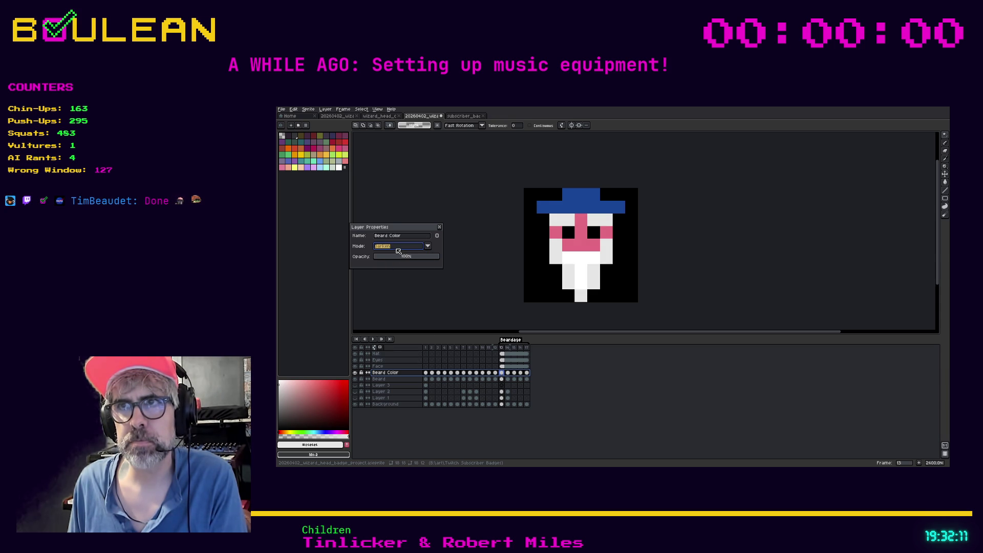
pyautogui.click(398, 247)
pyautogui.click(386, 268)
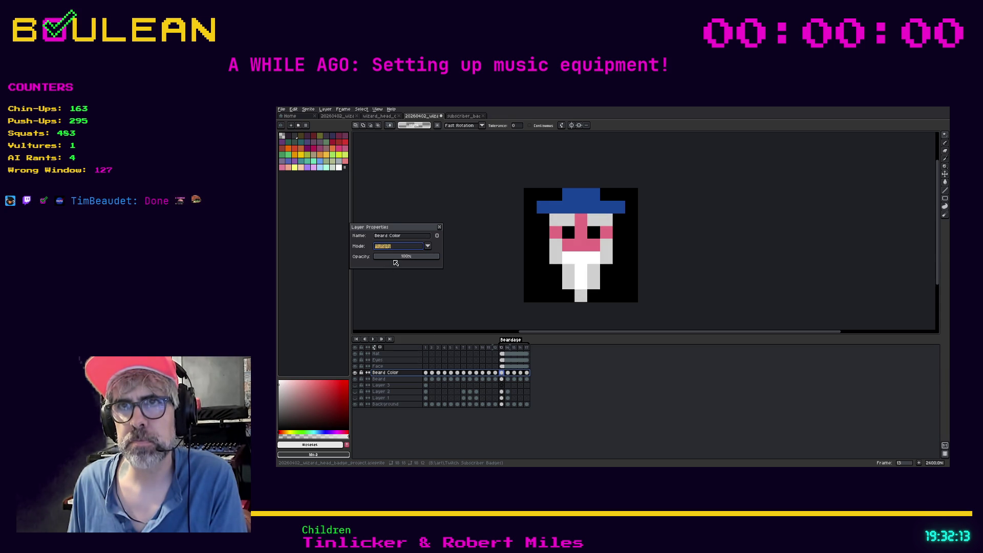
pyautogui.click(393, 248)
pyautogui.click(389, 291)
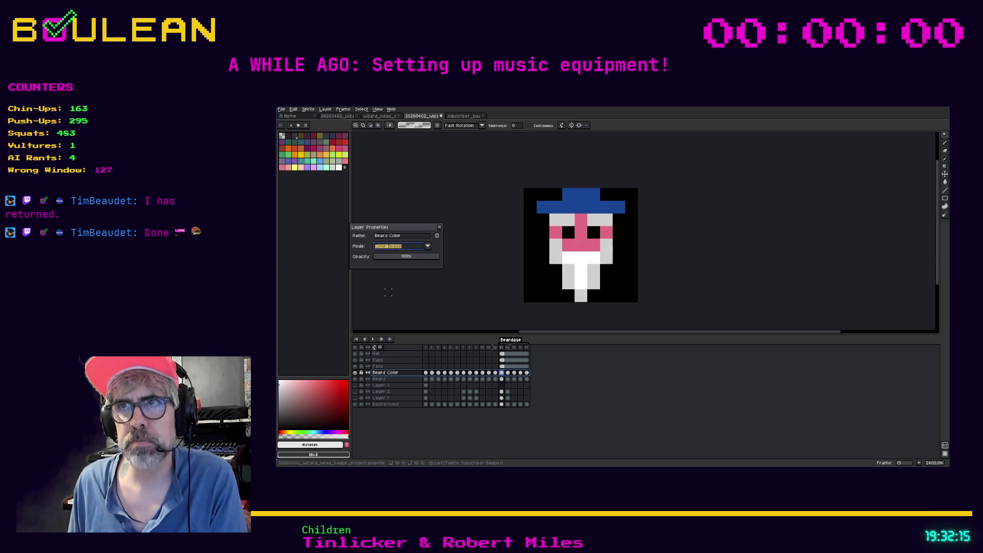
pyautogui.click(400, 248)
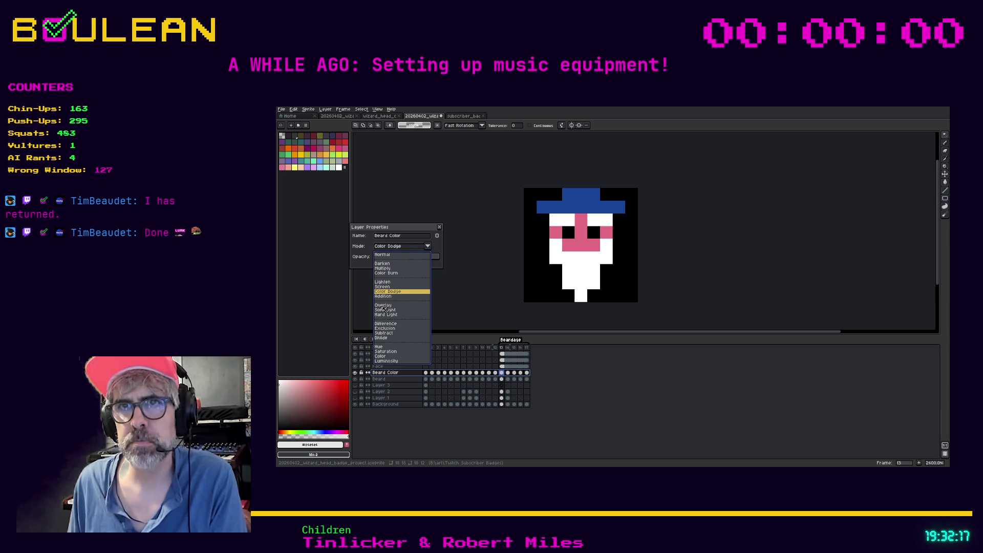
pyautogui.click(385, 305)
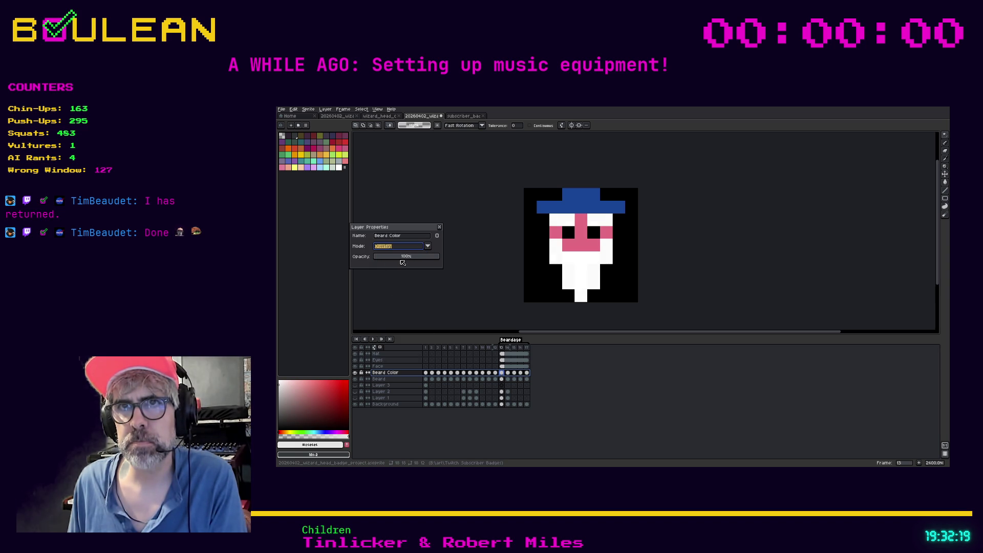
pyautogui.click(403, 259)
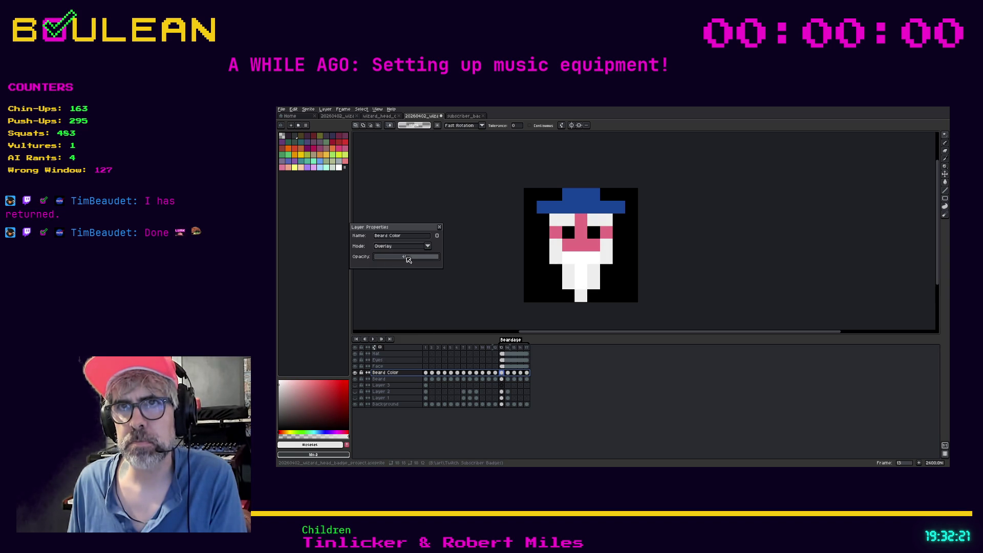
pyautogui.moveTo(419, 259); pyautogui.dragTo(439, 260)
# - Try Difference and Saturation blending, then return the layer to Normal
pyautogui.click(407, 250)
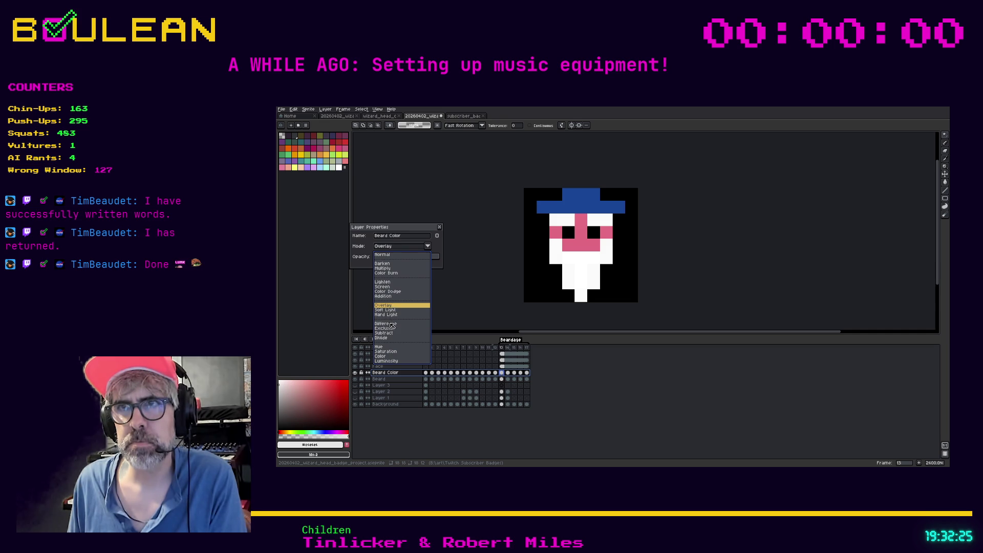
pyautogui.click(391, 323)
pyautogui.click(422, 248)
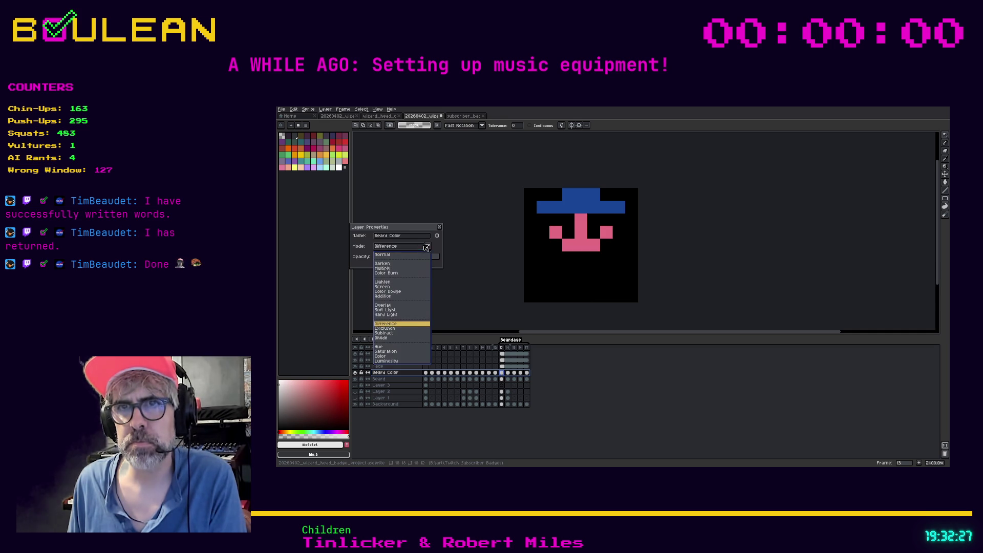
pyautogui.click(386, 355)
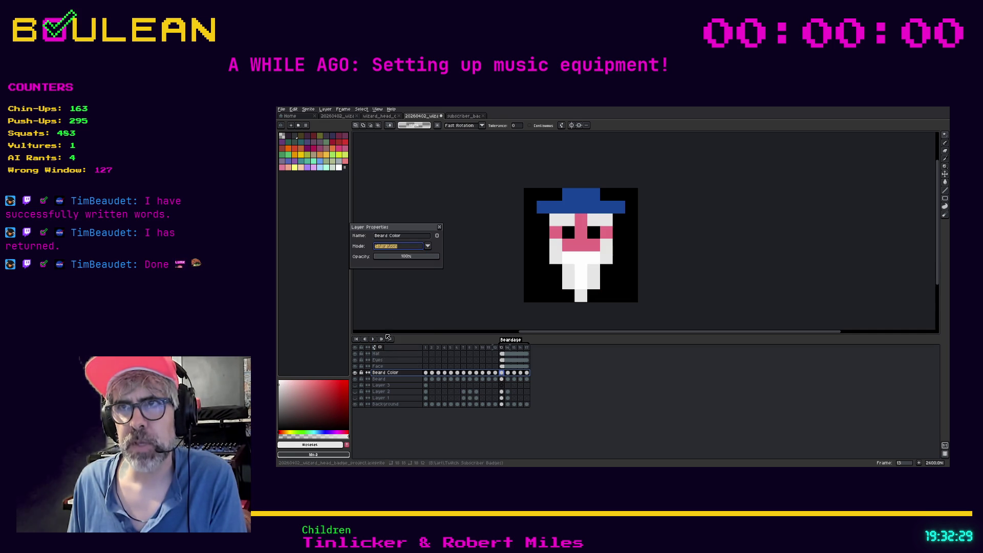
pyautogui.moveTo(429, 260)
pyautogui.mouseDown()
pyautogui.moveTo(412, 260)
pyautogui.moveTo(438, 256)
pyautogui.mouseUp()
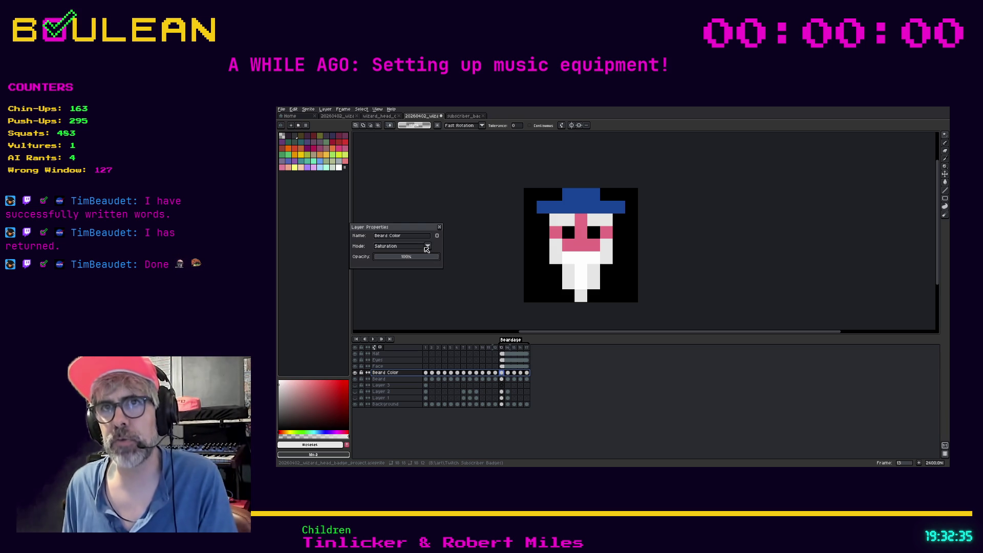
pyautogui.click(427, 246)
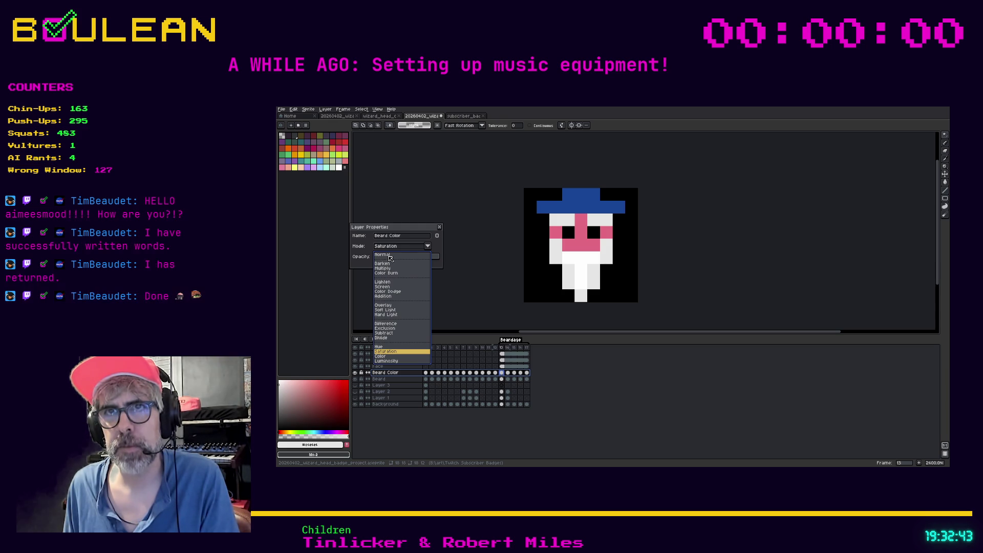
pyautogui.click(390, 256)
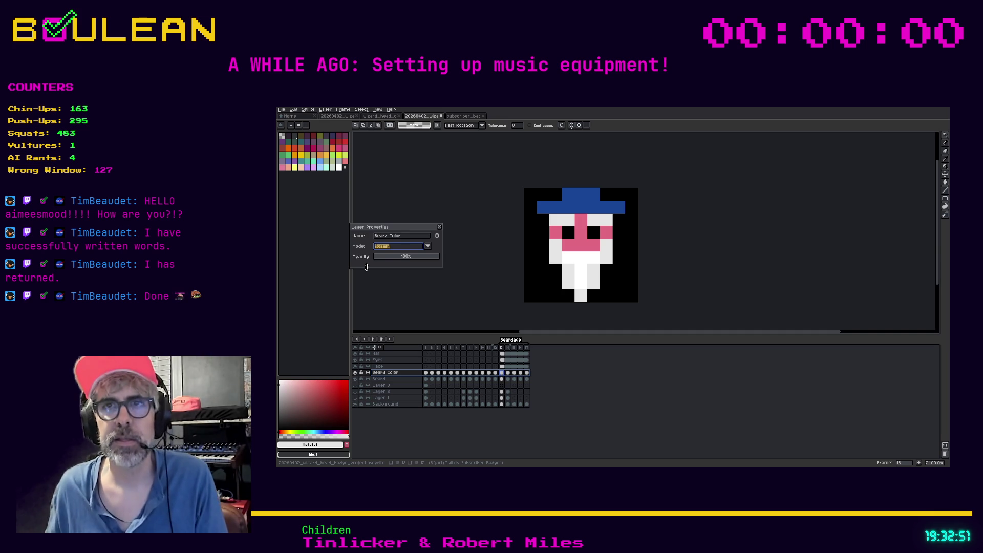
# - Compare Soft Light and Normal blending, then settle on Overlay for Beard Color
pyautogui.moveTo(409, 232); pyautogui.dragTo(433, 250)
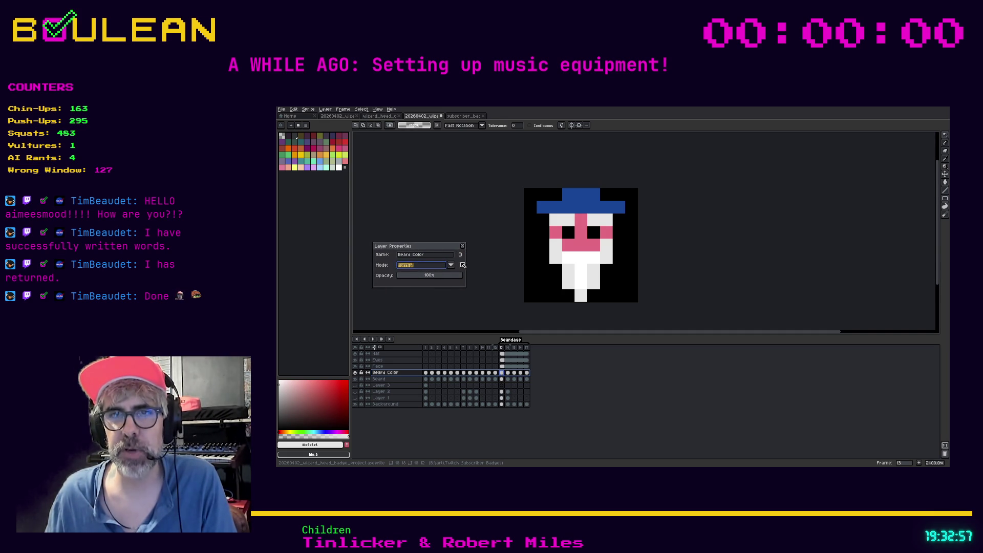
pyautogui.click(451, 266)
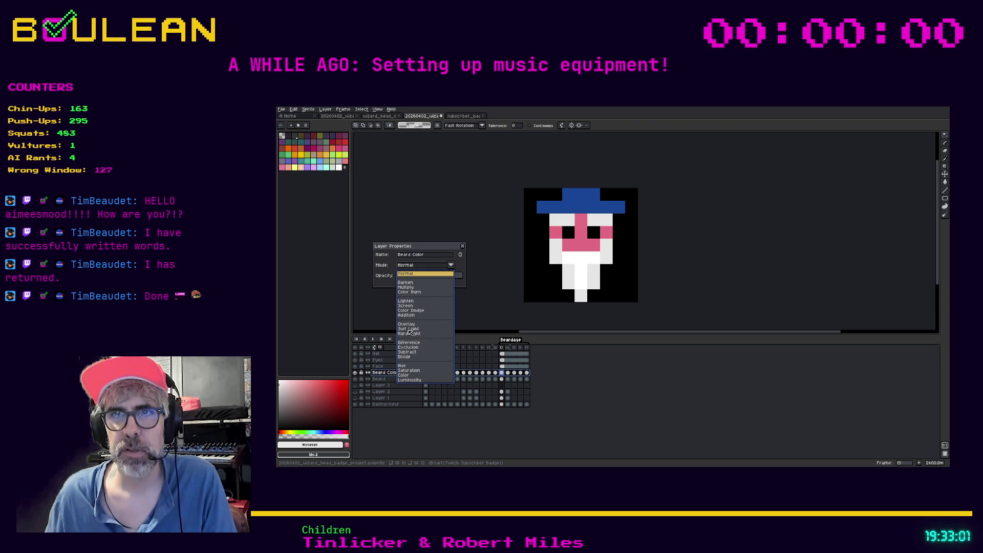
pyautogui.click(408, 329)
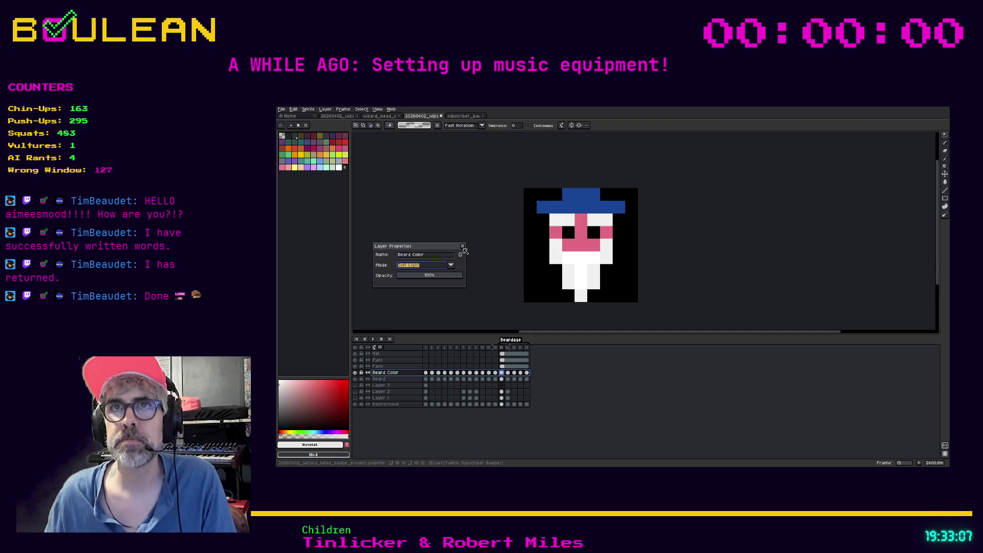
pyautogui.click(424, 265)
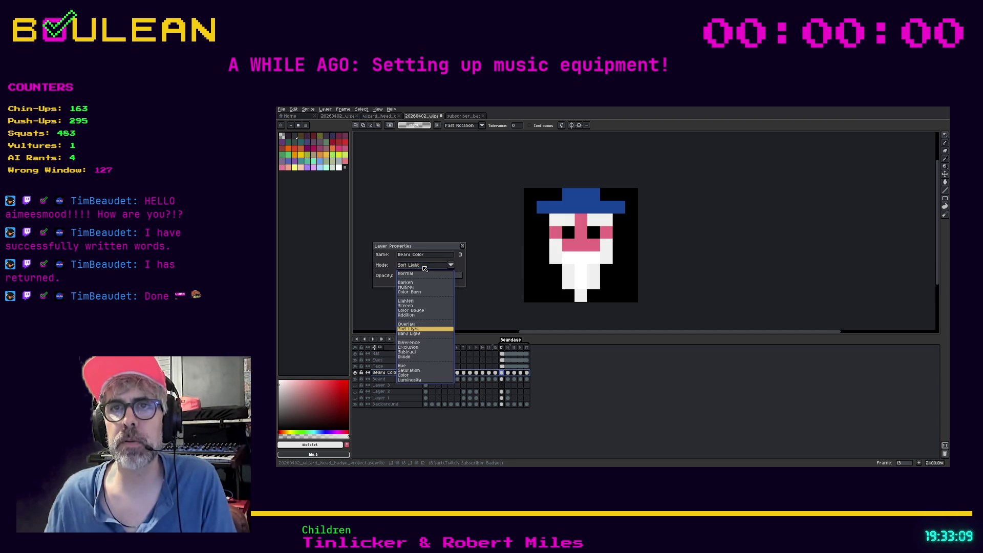
pyautogui.click(417, 274)
pyautogui.click(423, 267)
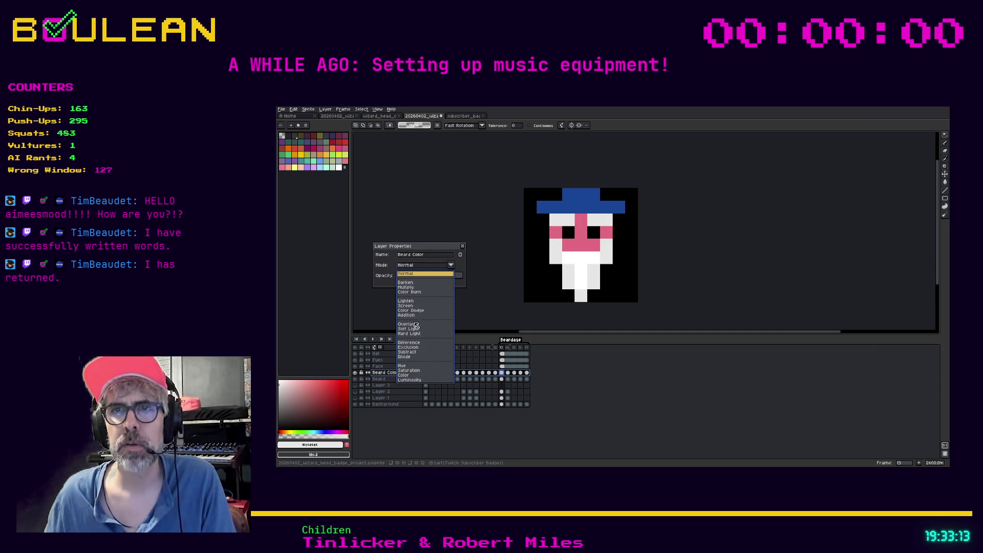
pyautogui.click(416, 325)
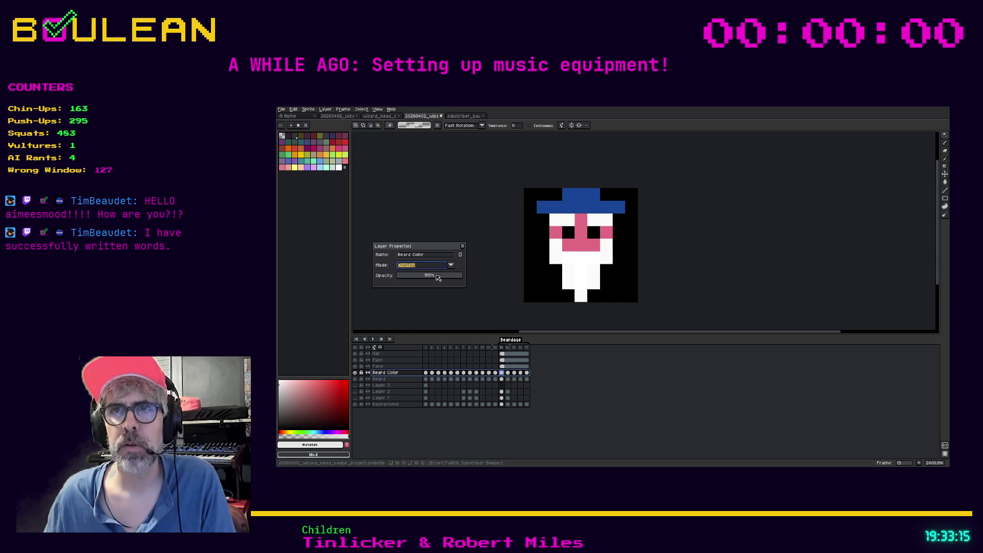
# - Set the layer opacity to 50%, keep Overlay blending, and close Layer Properties
pyautogui.click(435, 279)
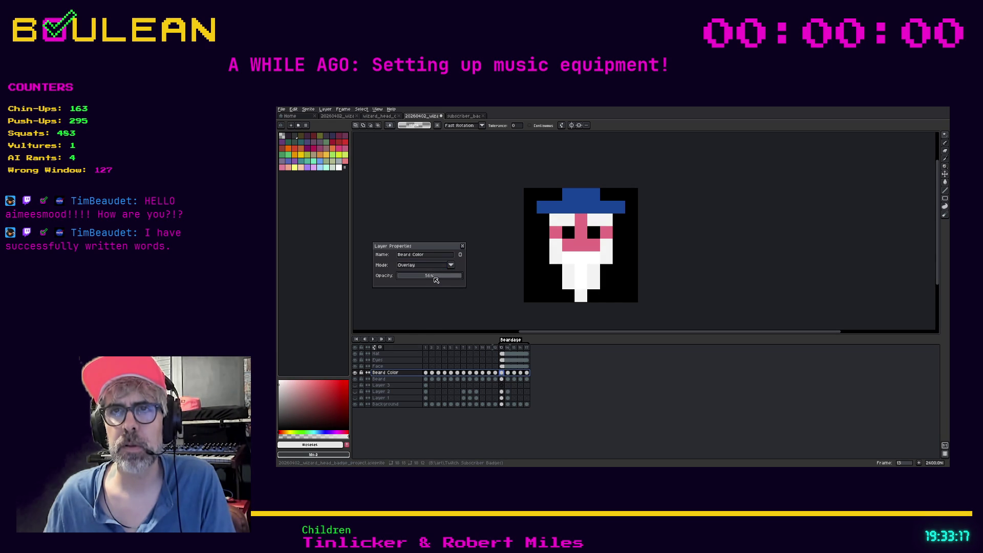
pyautogui.moveTo(434, 279); pyautogui.dragTo(432, 280)
pyautogui.click(433, 267)
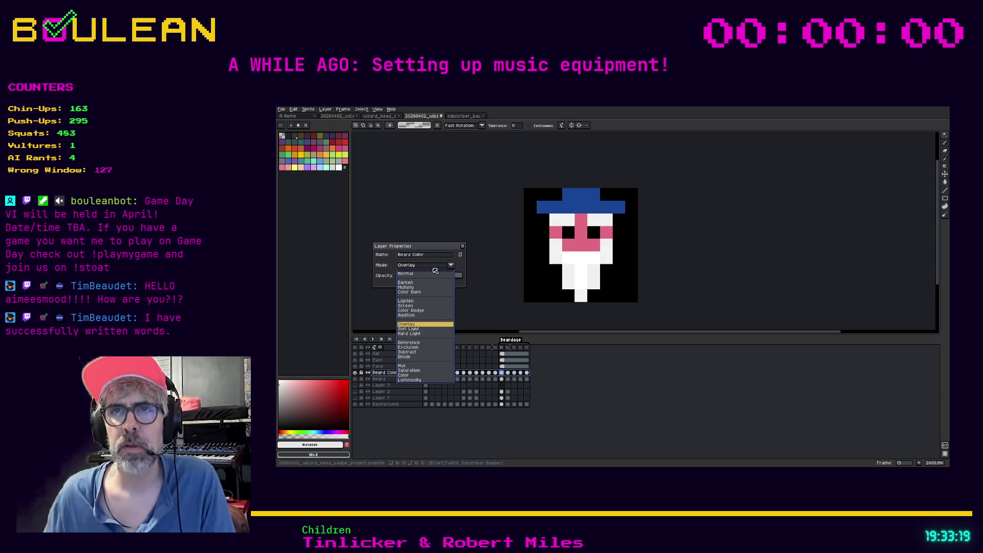
pyautogui.click(416, 330)
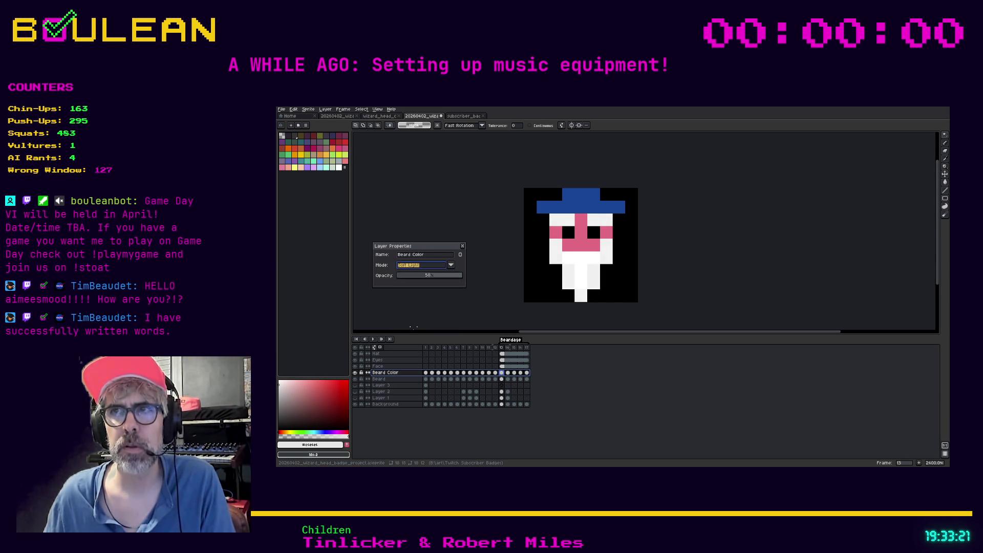
pyautogui.click(429, 265)
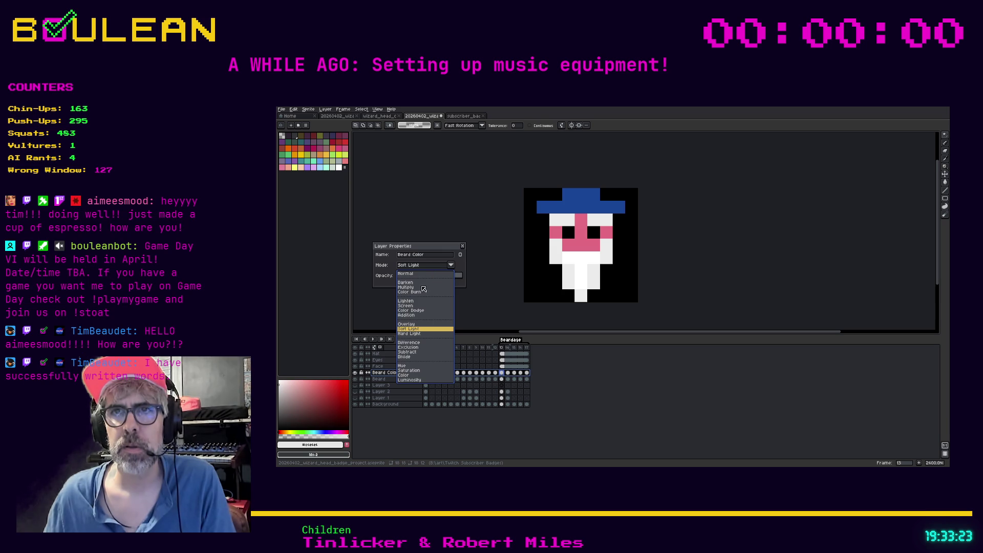
pyautogui.click(413, 324)
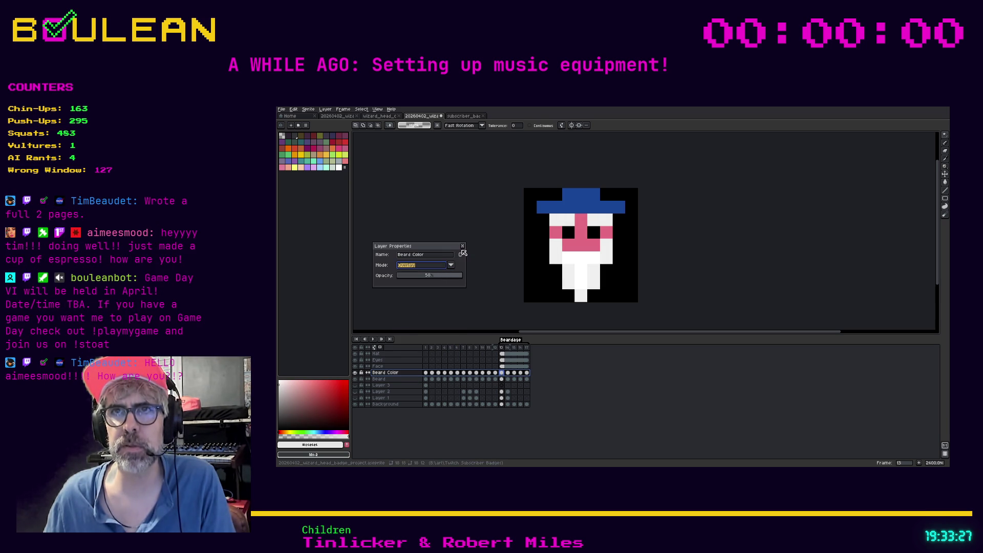
pyautogui.click(463, 247)
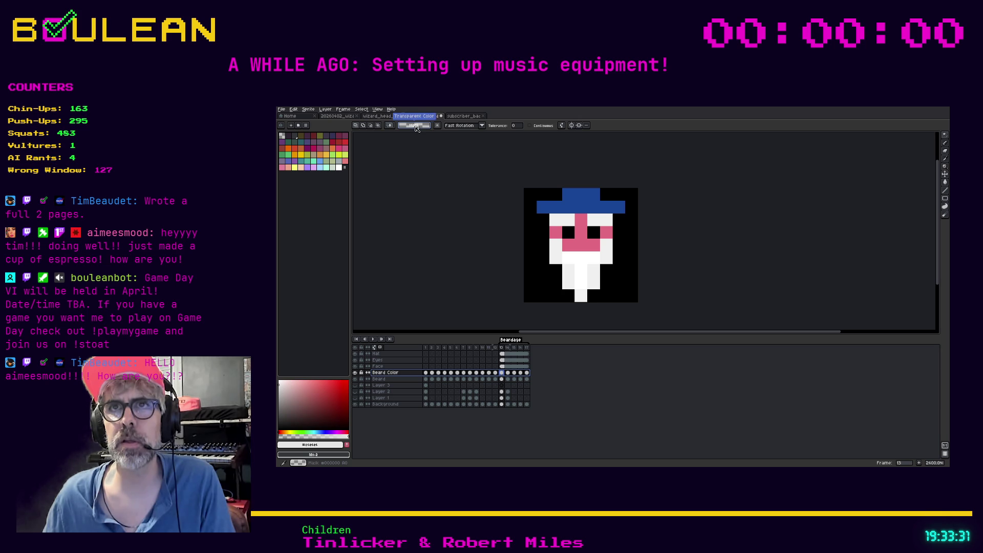
# - Mix a pale yellow colour in RGB with green 196 and alpha 237
pyautogui.click(416, 128)
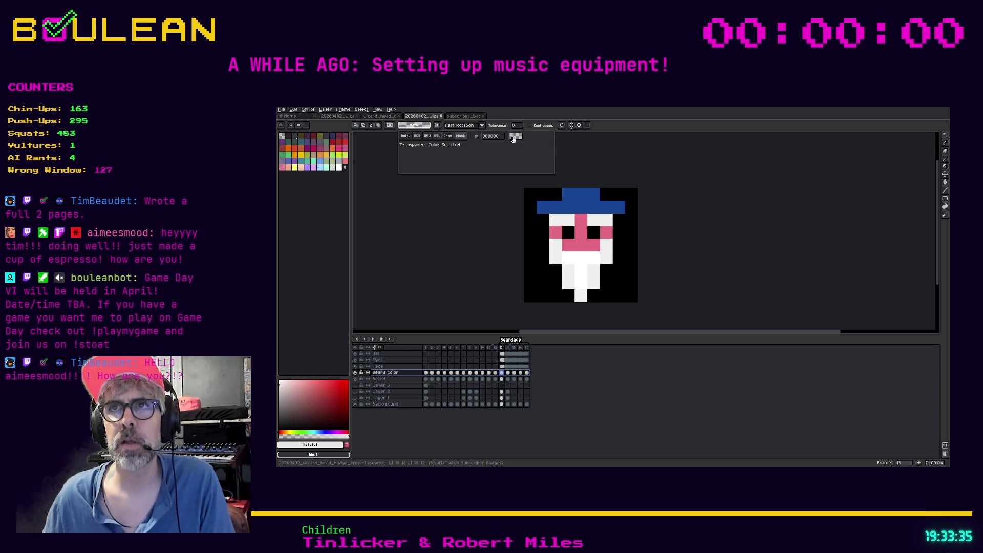
pyautogui.click(448, 136)
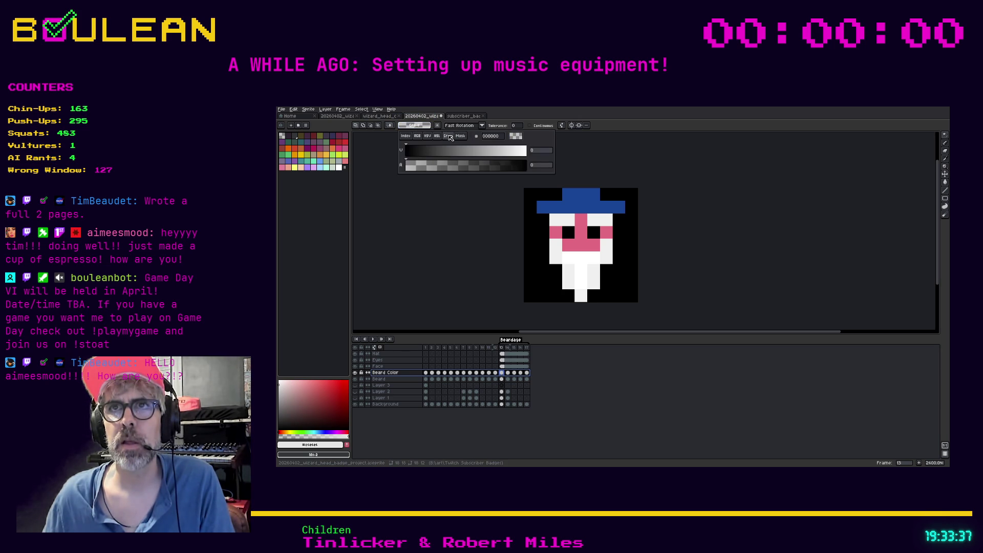
pyautogui.click(417, 136)
pyautogui.moveTo(472, 155); pyautogui.dragTo(510, 155)
pyautogui.click(517, 147)
pyautogui.moveTo(511, 171); pyautogui.dragTo(519, 171)
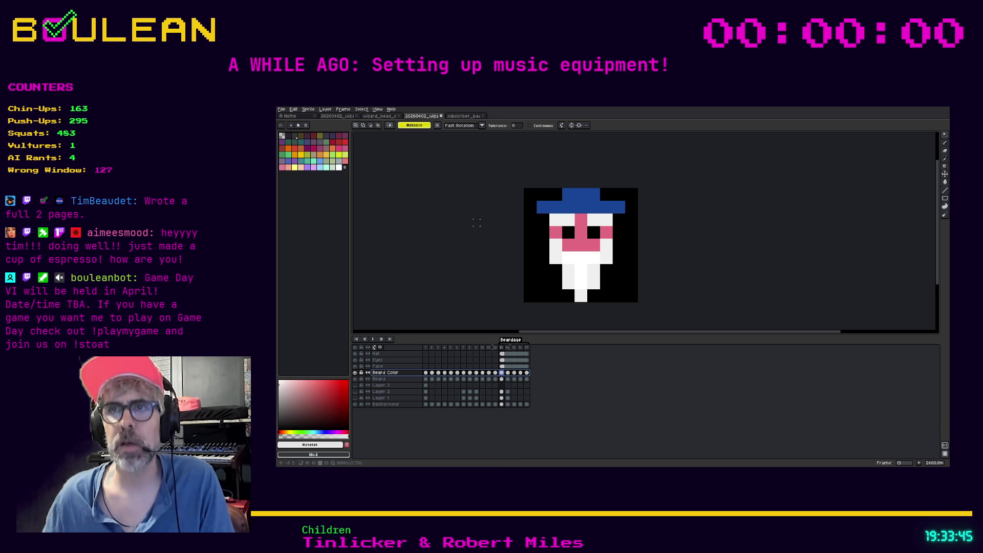
# - Show the Beard Color layer and paint an orange tint pixel into the beard on frame 13
pyautogui.press('g')
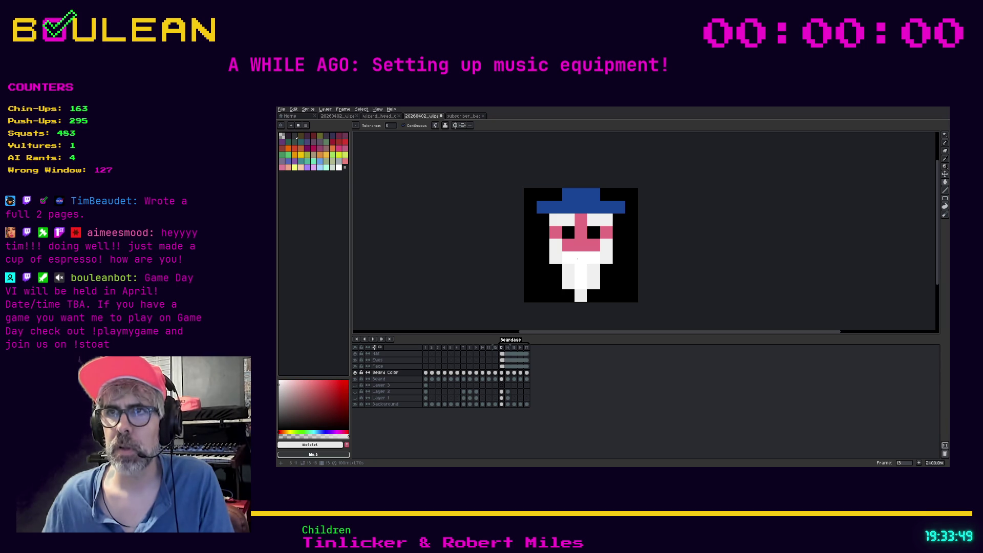
pyautogui.press('b')
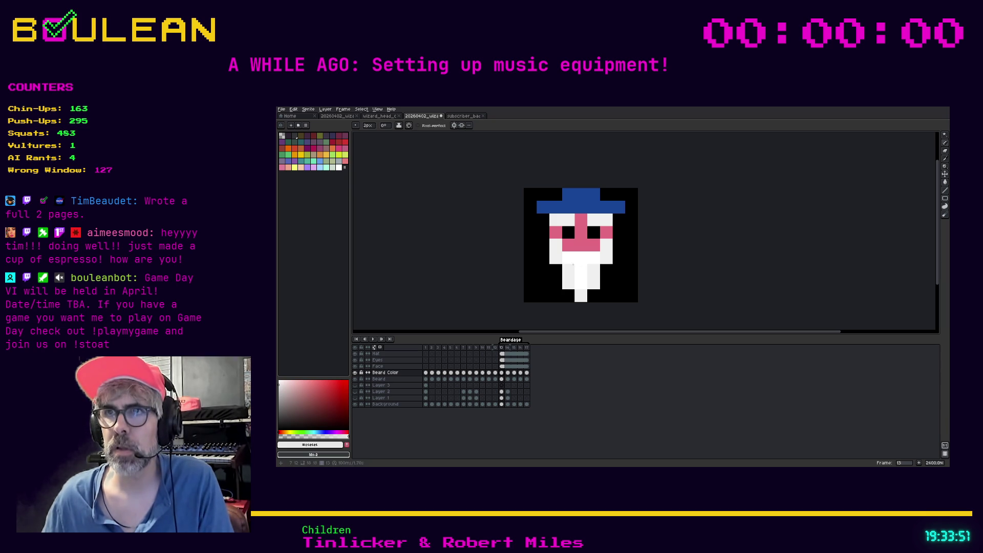
pyautogui.click(355, 372)
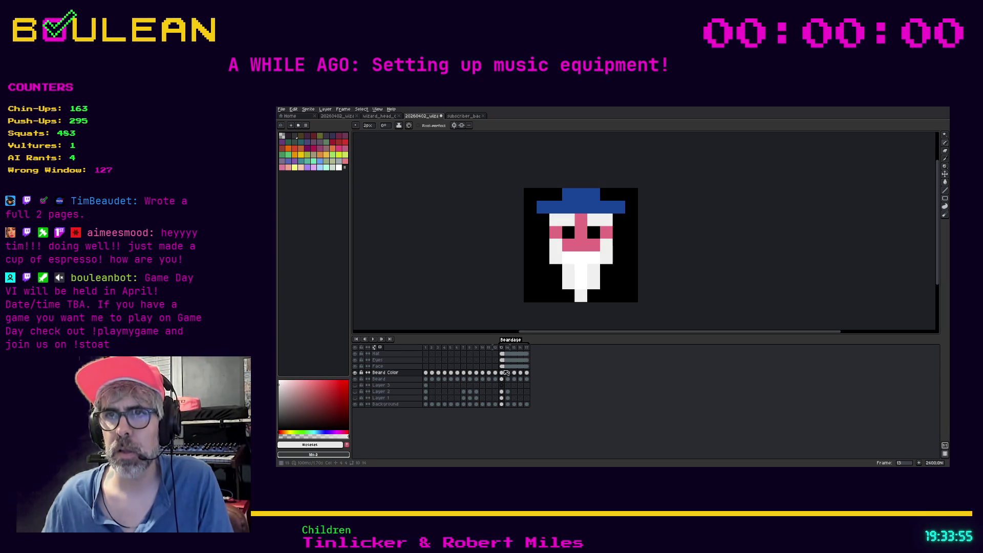
pyautogui.click(501, 373)
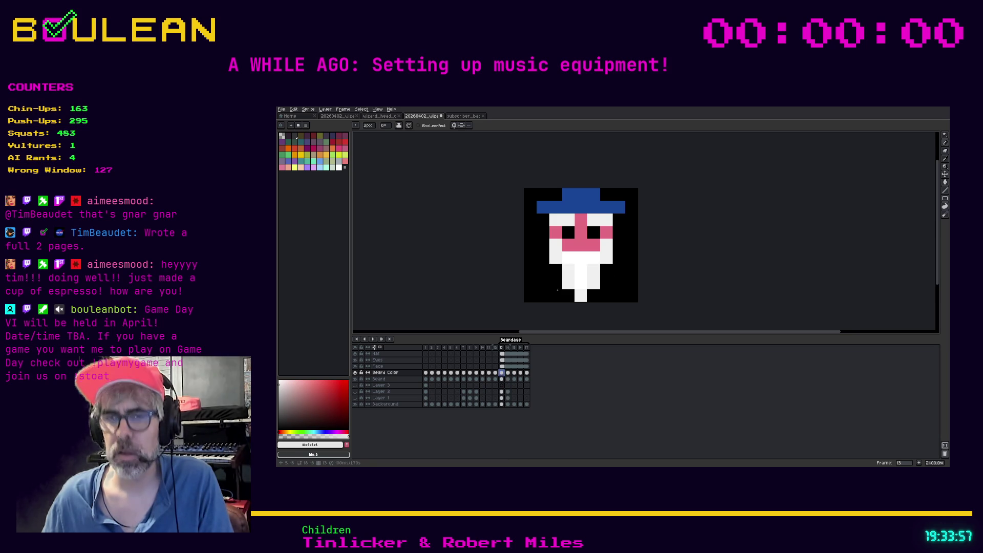
pyautogui.press('b')
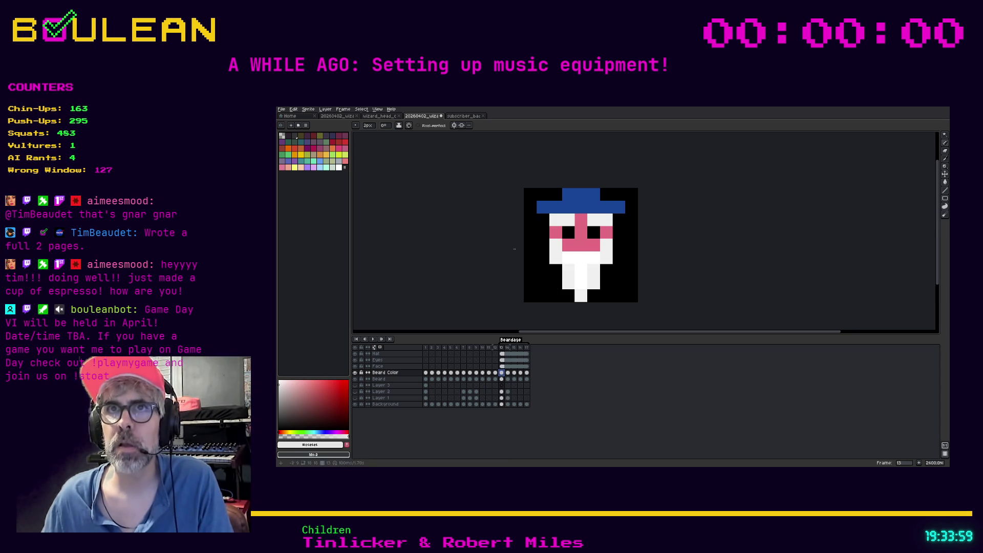
pyautogui.click(318, 154)
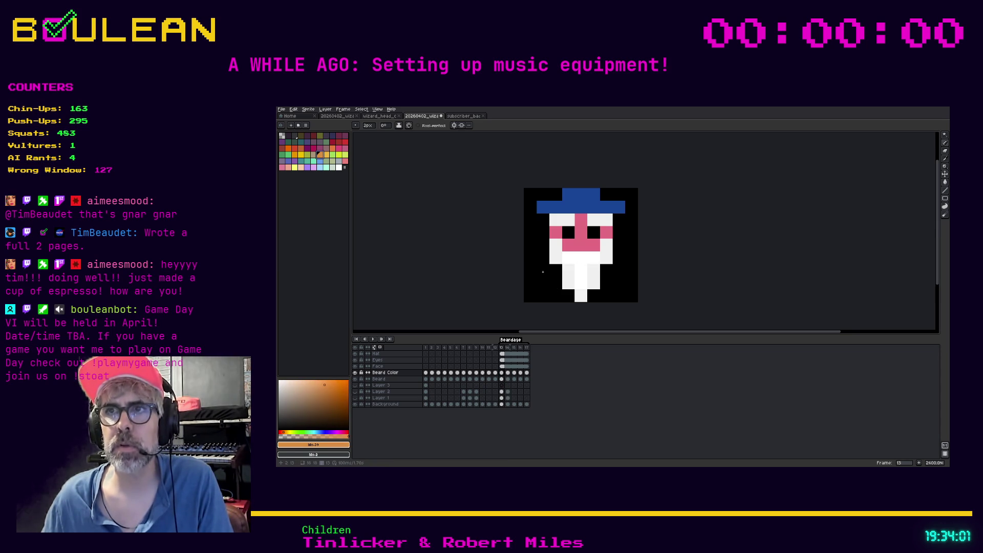
pyautogui.click(590, 270)
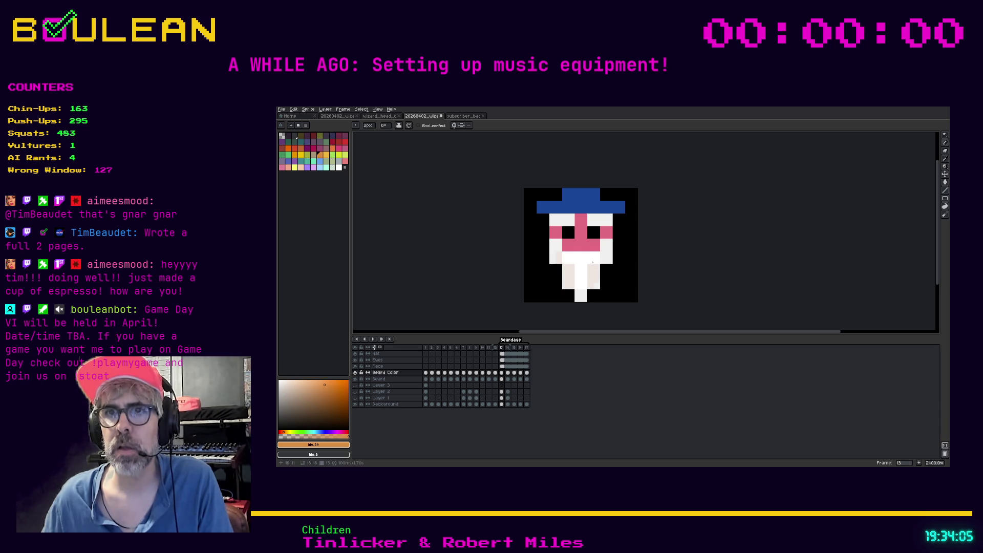
# - Set the Beard Color layer to Soft Light blending at about 50% opacity
pyautogui.rightClick(380, 373)
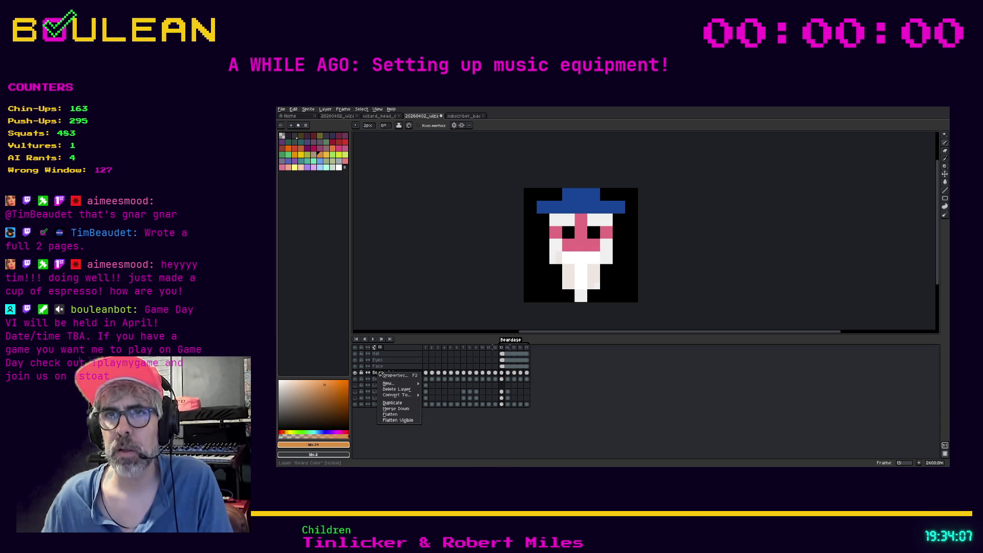
pyautogui.click(389, 375)
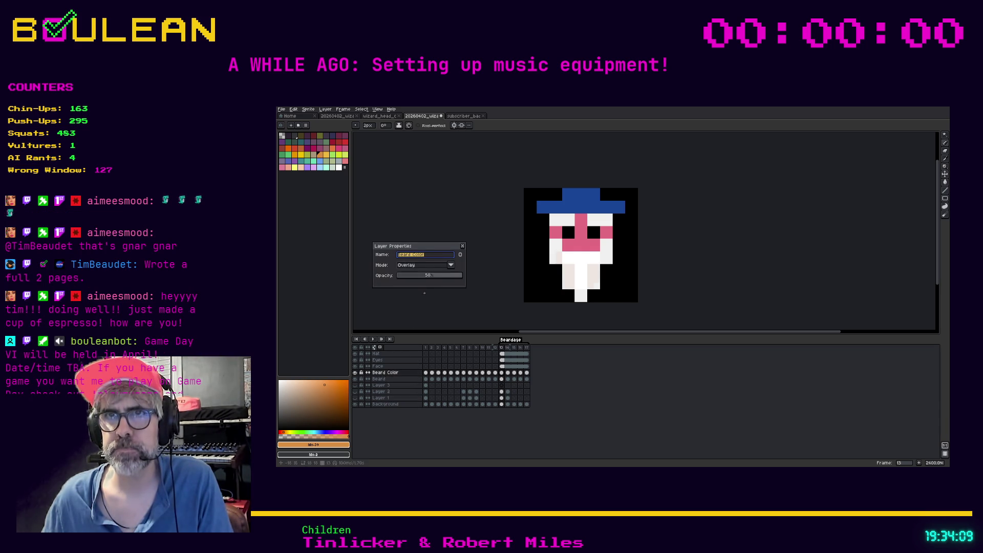
pyautogui.click(435, 266)
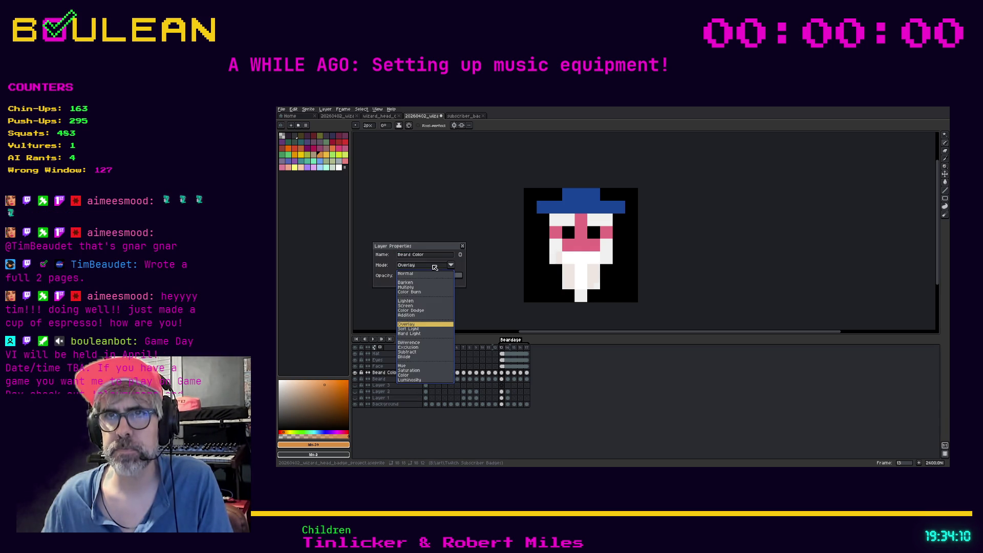
pyautogui.click(409, 328)
pyautogui.moveTo(436, 276); pyautogui.dragTo(463, 278)
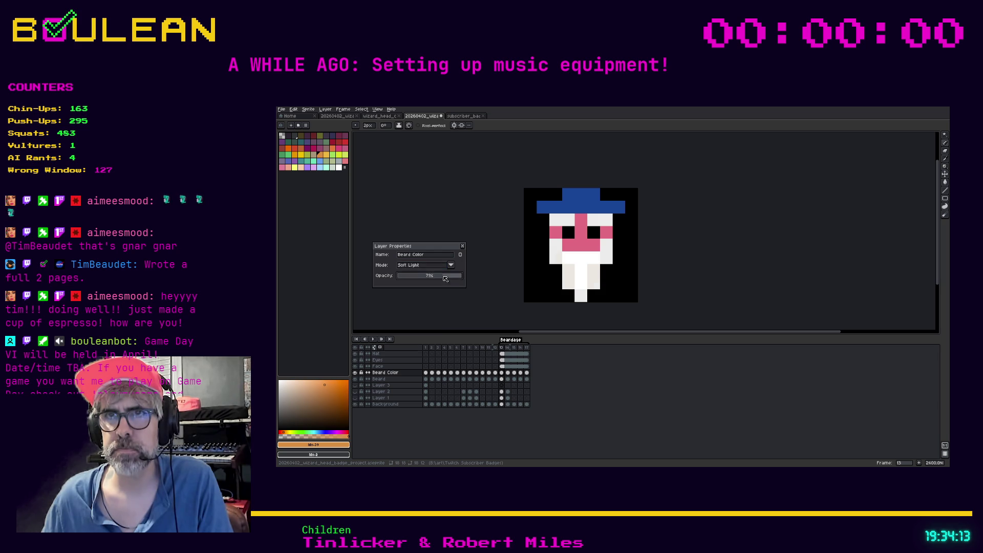
pyautogui.click(444, 269)
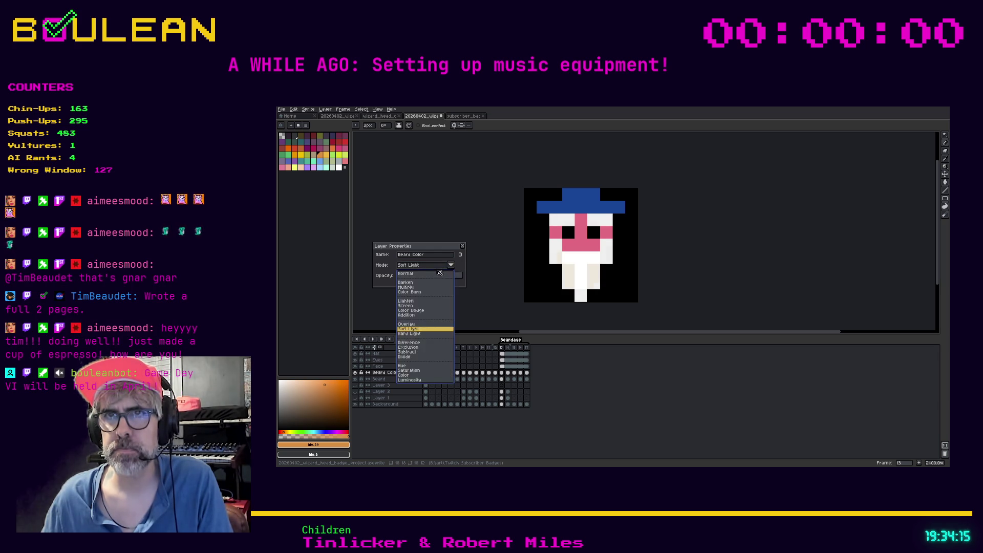
pyautogui.click(439, 273)
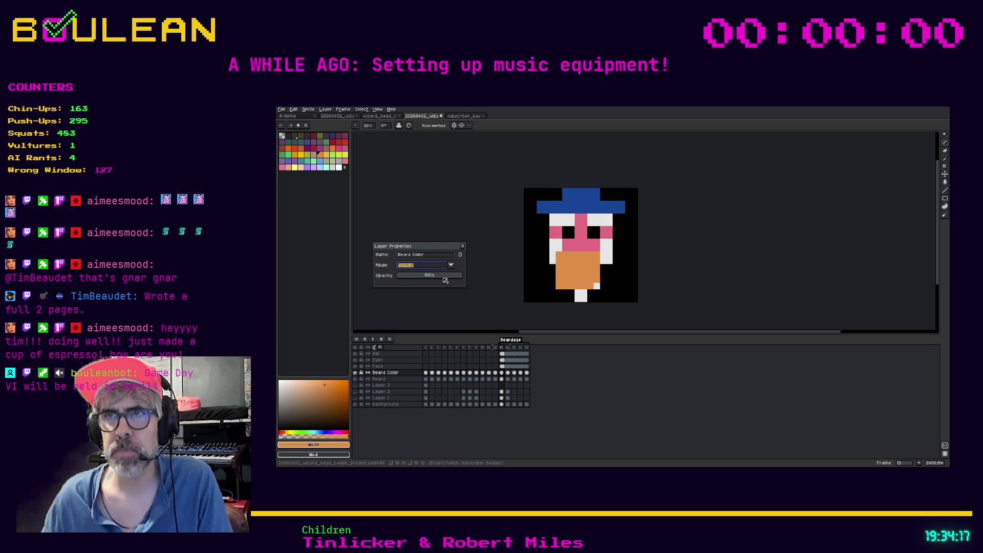
pyautogui.hotkey('ctrl', 'z')
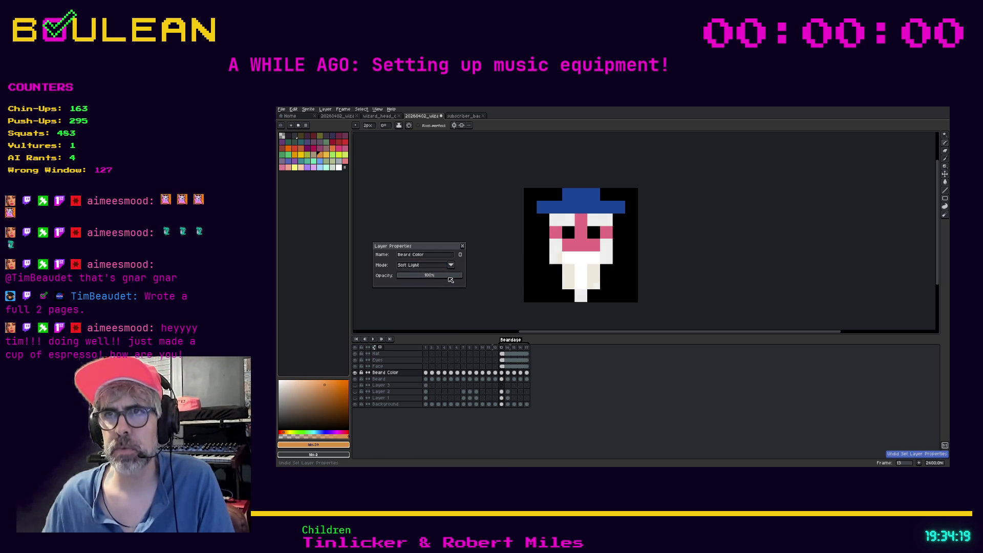
pyautogui.moveTo(444, 280); pyautogui.dragTo(439, 280)
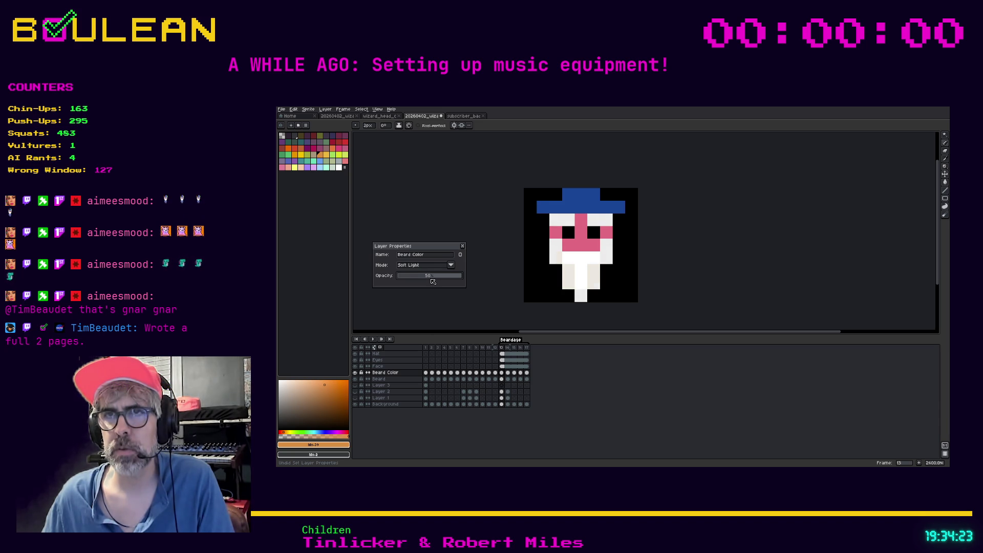
pyautogui.click(462, 246)
pyautogui.press('g')
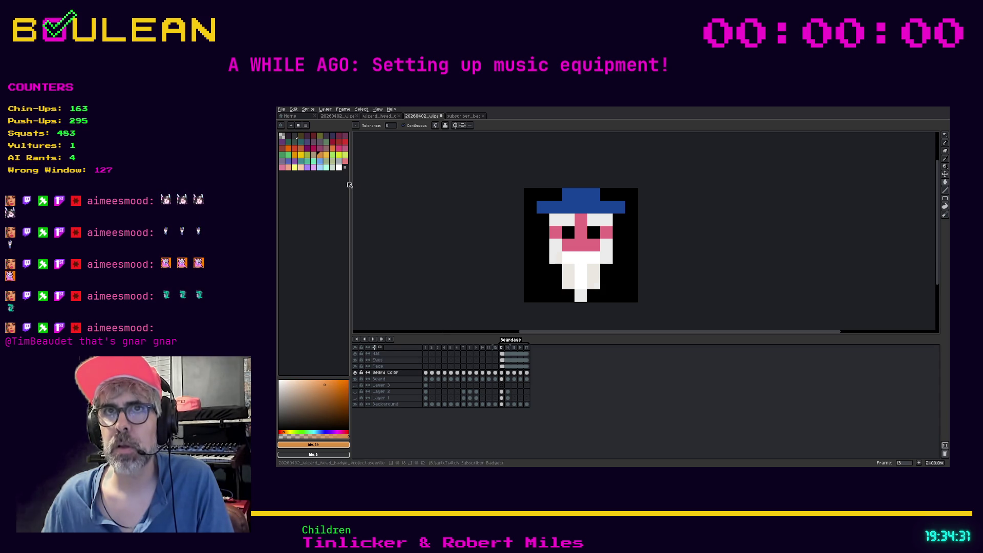
pyautogui.click(339, 149)
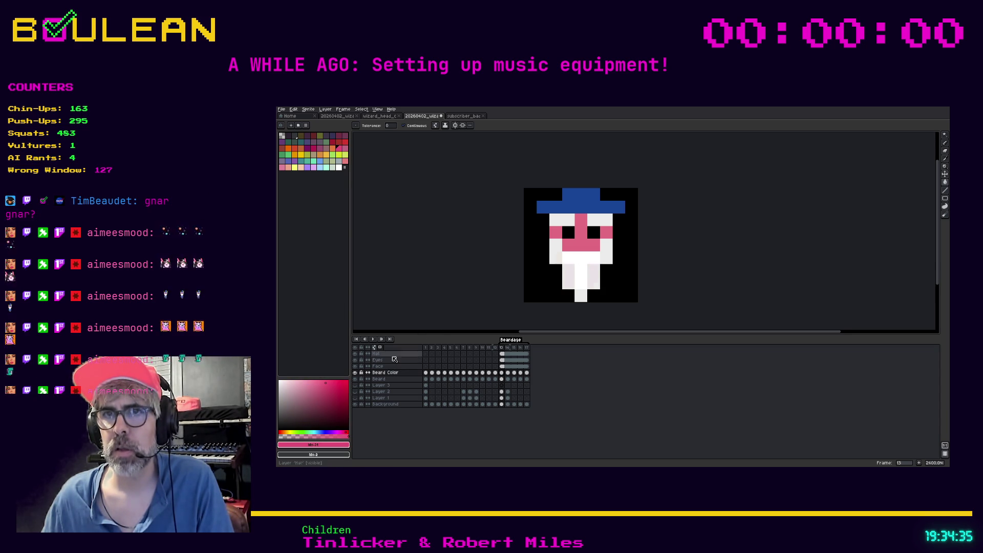
# - Hide the Beard Color layer and undo the recent blend-mode, fill and pencil changes
pyautogui.click(355, 373)
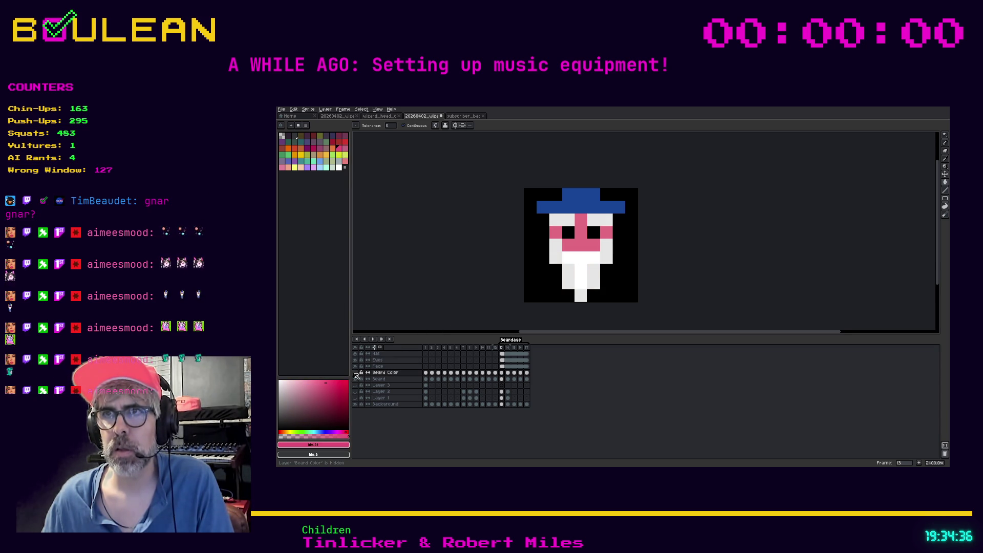
pyautogui.rightClick(380, 373)
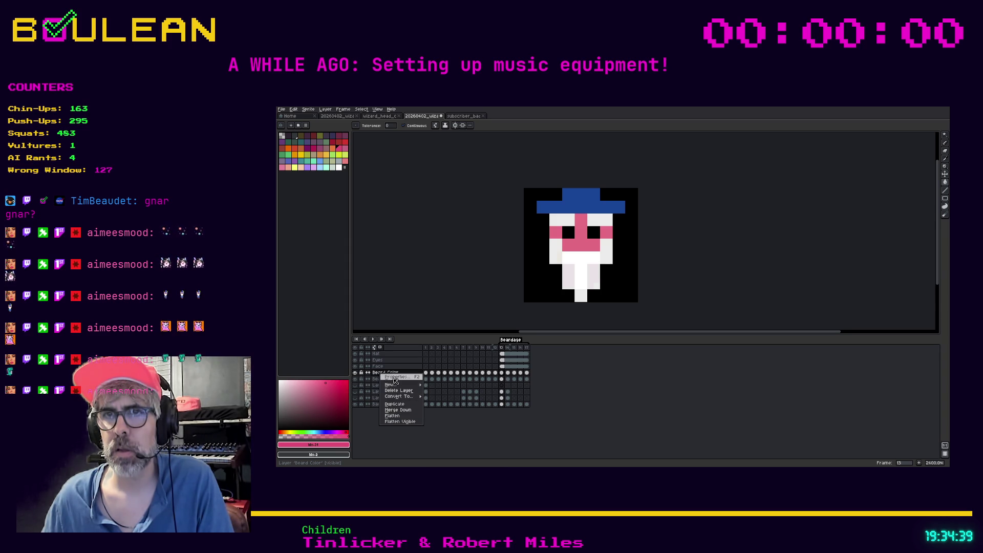
pyautogui.click(397, 377)
pyautogui.scroll(14, 448, 278)
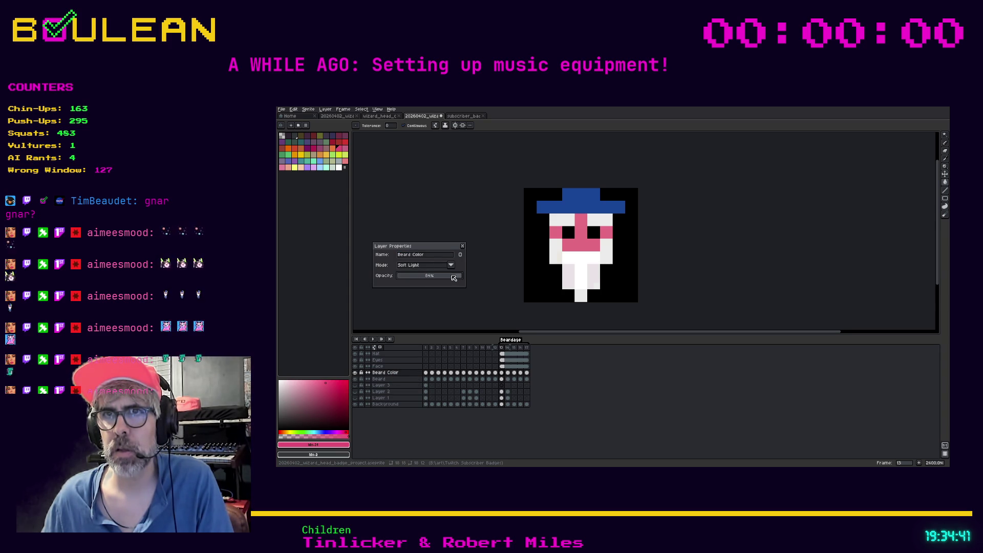
pyautogui.click(450, 265)
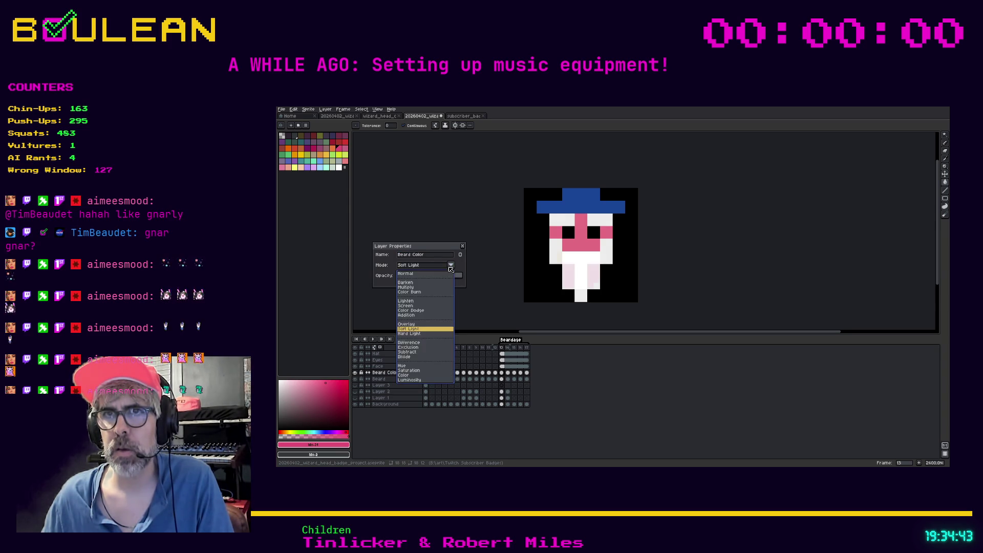
pyautogui.click(434, 280)
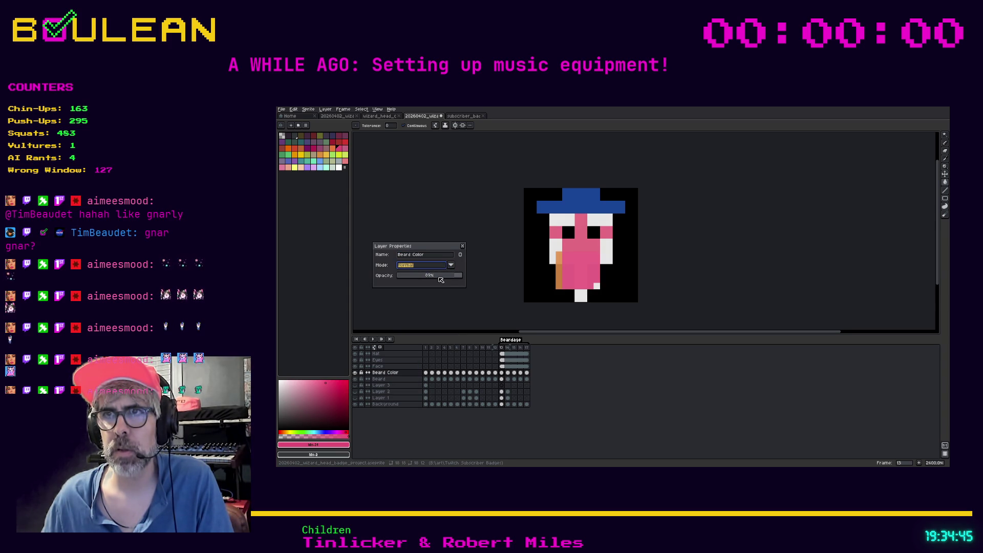
pyautogui.hotkey('ctrl', 'z')
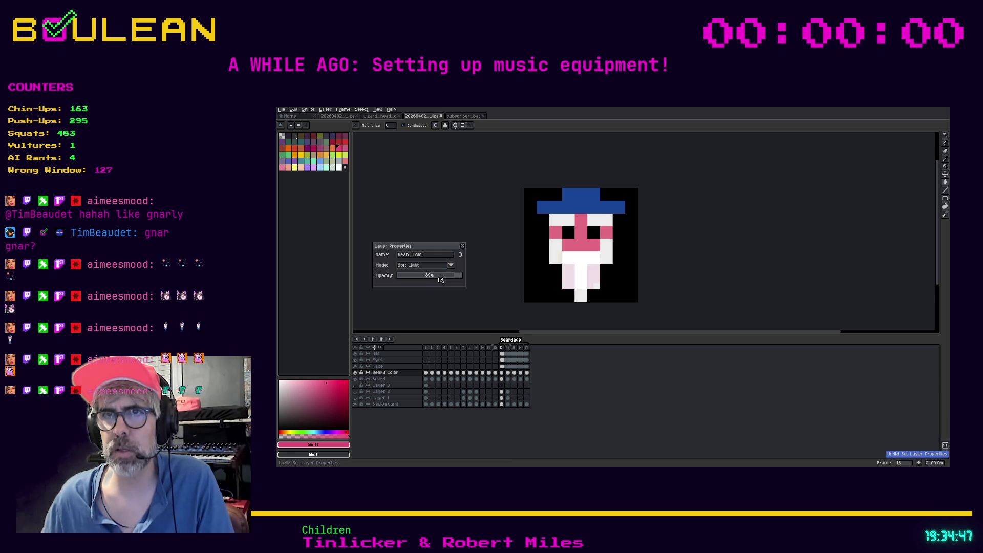
pyautogui.scroll(-5, 440, 280)
pyautogui.hotkey('ctrl', 'z')
pyautogui.scroll(-10, 444, 274)
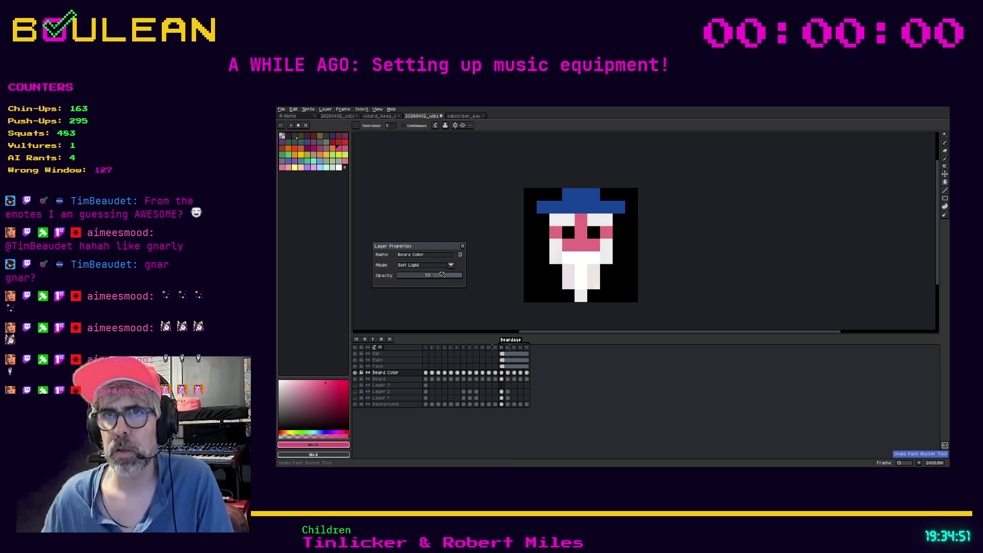
pyautogui.hotkey('ctrl', 'z')
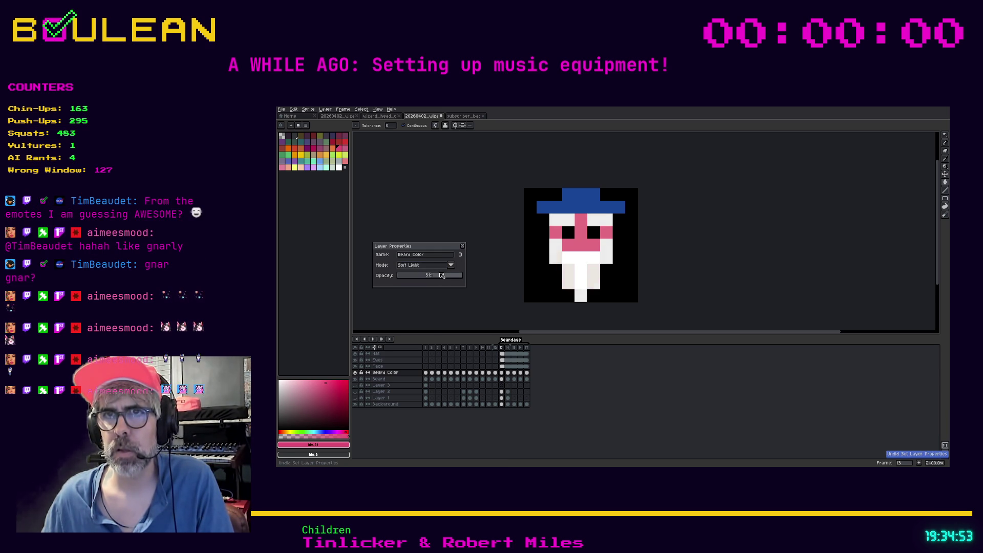
pyautogui.hotkey('ctrl', 'z')
pyautogui.hotkey('ctrl', 'z')
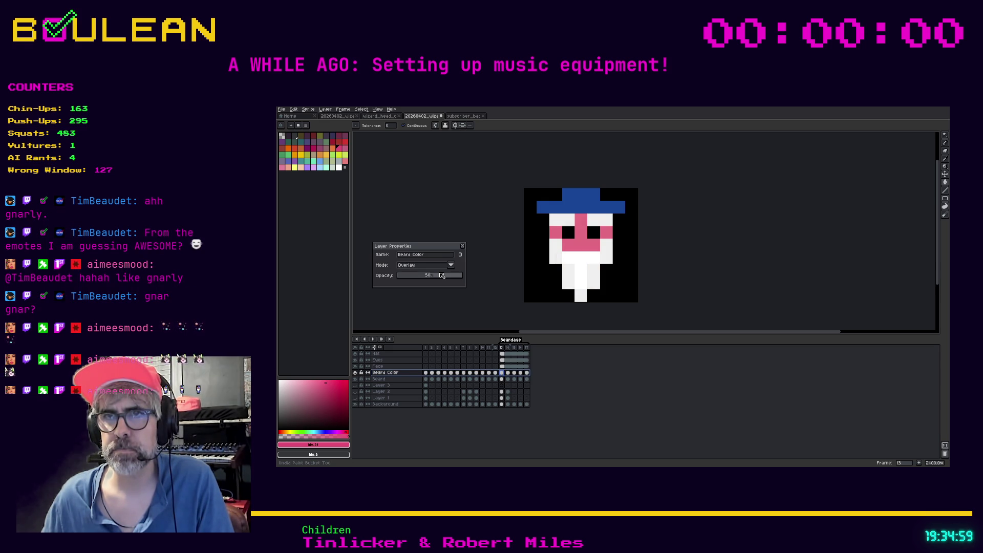
# - Return the Beard Color layer to Normal blending and paint a pink stroke down the beard's left side
pyautogui.click(450, 264)
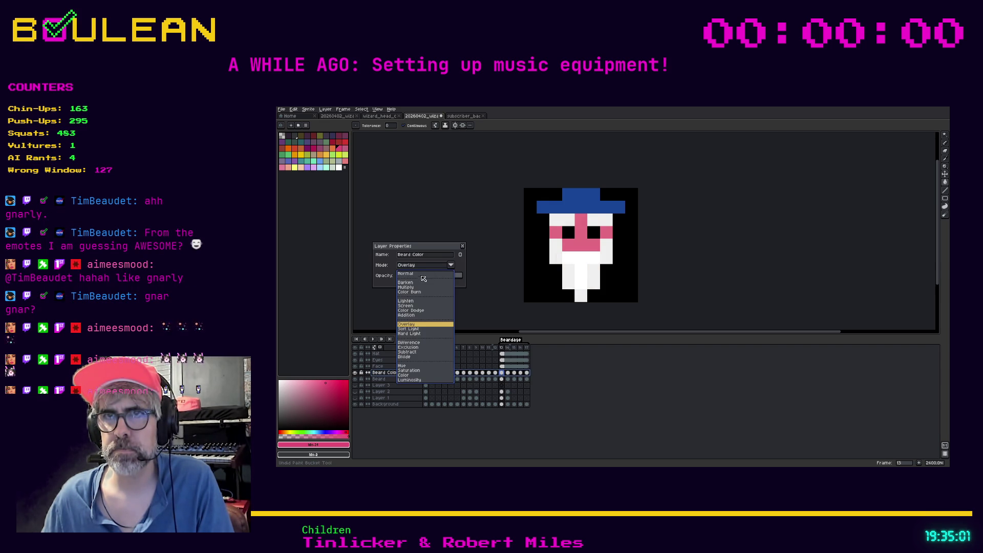
pyautogui.click(423, 277)
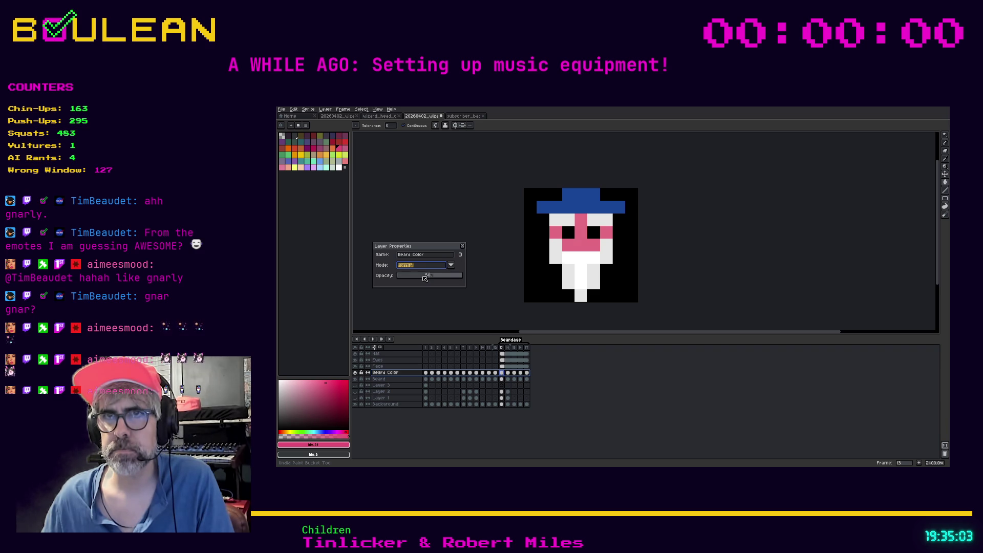
pyautogui.click(462, 247)
pyautogui.moveTo(572, 267)
pyautogui.mouseDown()
pyautogui.moveTo(565, 286)
pyautogui.moveTo(577, 267)
pyautogui.mouseUp()
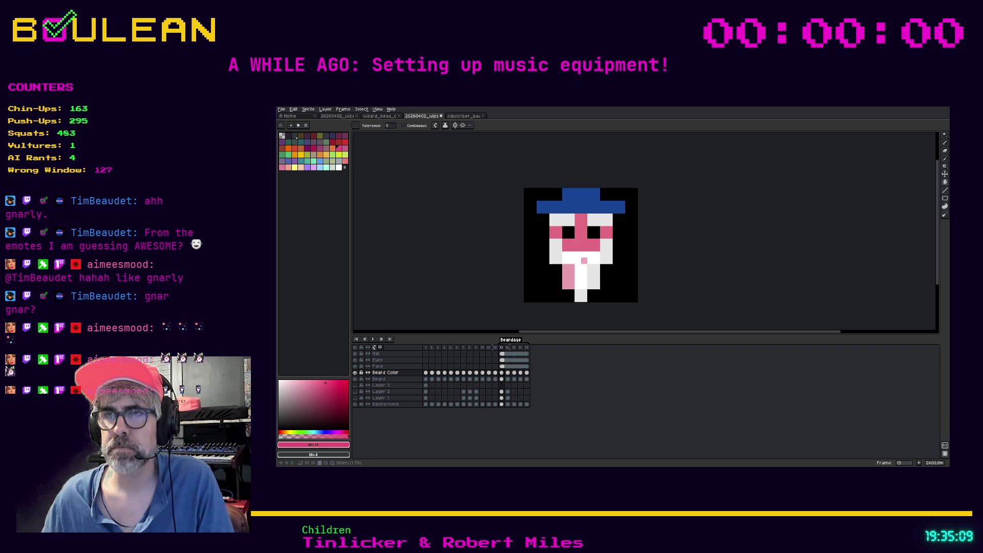
# - Fill the white beard and face patches pink, then undo those fills
pyautogui.click(584, 267)
pyautogui.click(590, 273)
pyautogui.click(581, 295)
pyautogui.click(602, 255)
pyautogui.click(599, 220)
pyautogui.click(568, 223)
pyautogui.click(552, 247)
pyautogui.click(556, 256)
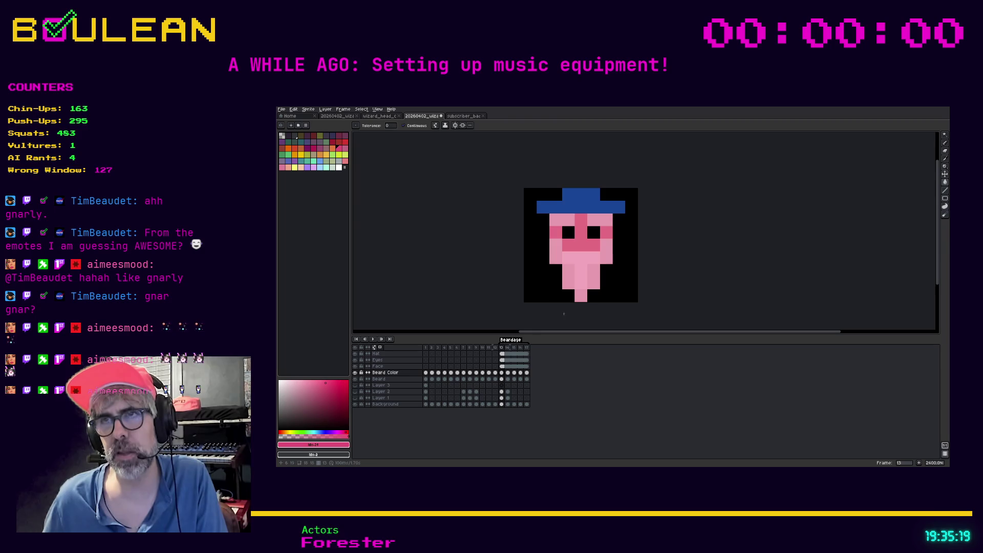
pyautogui.hotkey('ctrl', 'z')
pyautogui.hotkey('ctrl', 'z')
pyautogui.hotkey('ctrl', 'z')
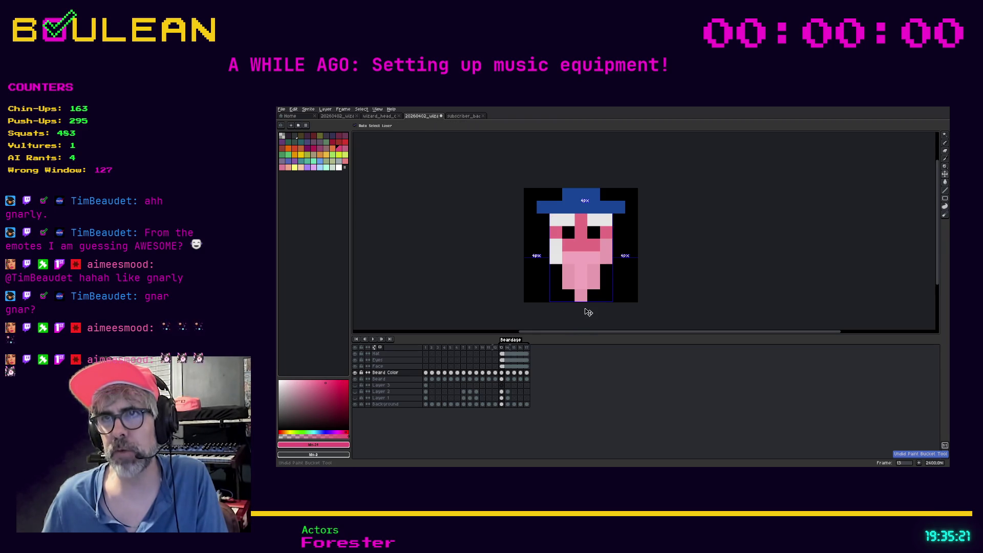
pyautogui.hotkey('ctrl', 'z')
pyautogui.hotkey('ctrl', 'z')
pyautogui.hotkey('ctrl', 'z')
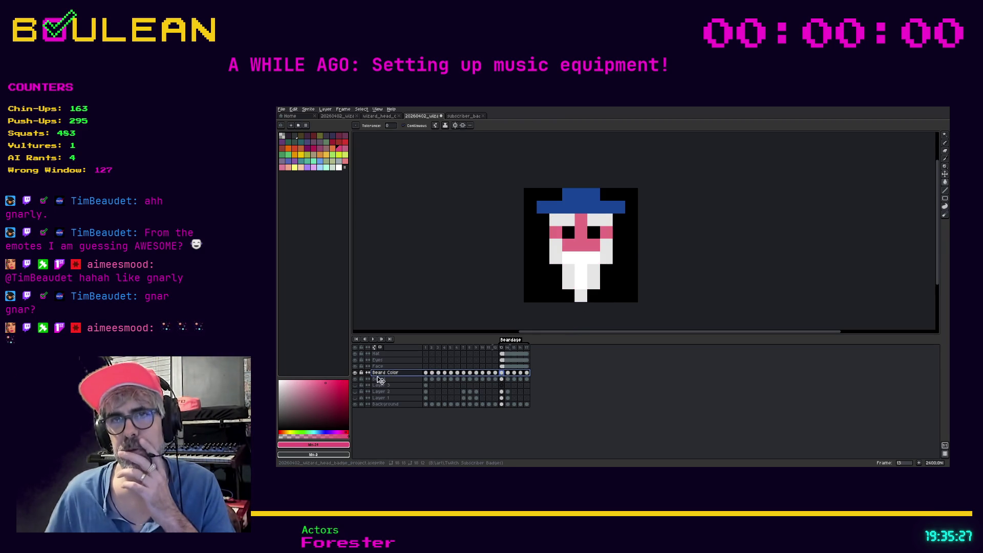
# - Turn off Continuous and fill all white face and beard pixels green
pyautogui.click(350, 382)
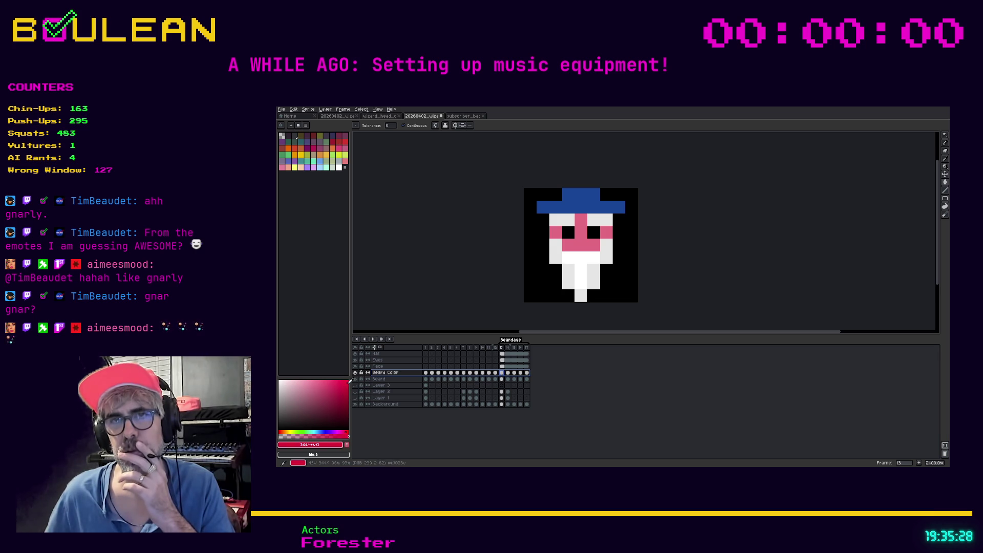
pyautogui.click(302, 432)
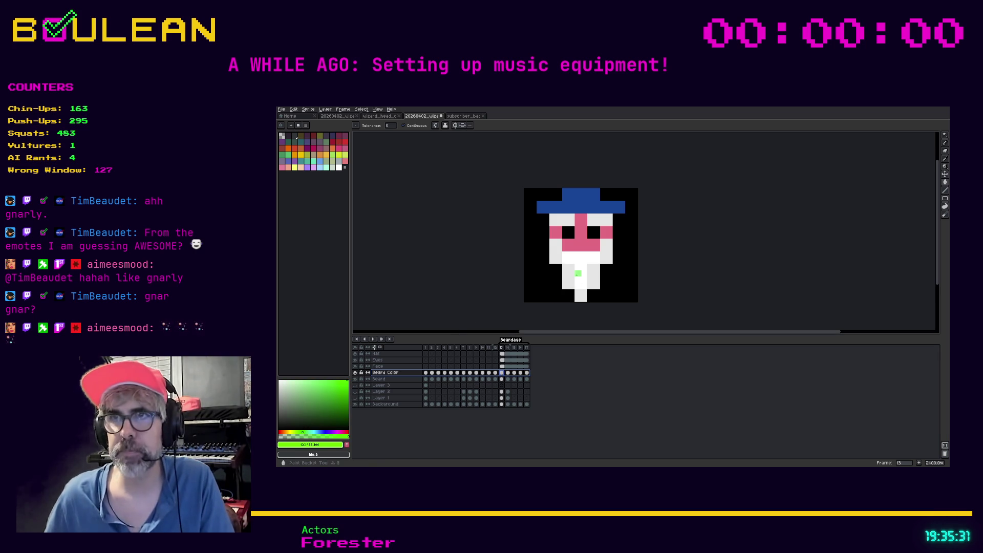
pyautogui.click(404, 126)
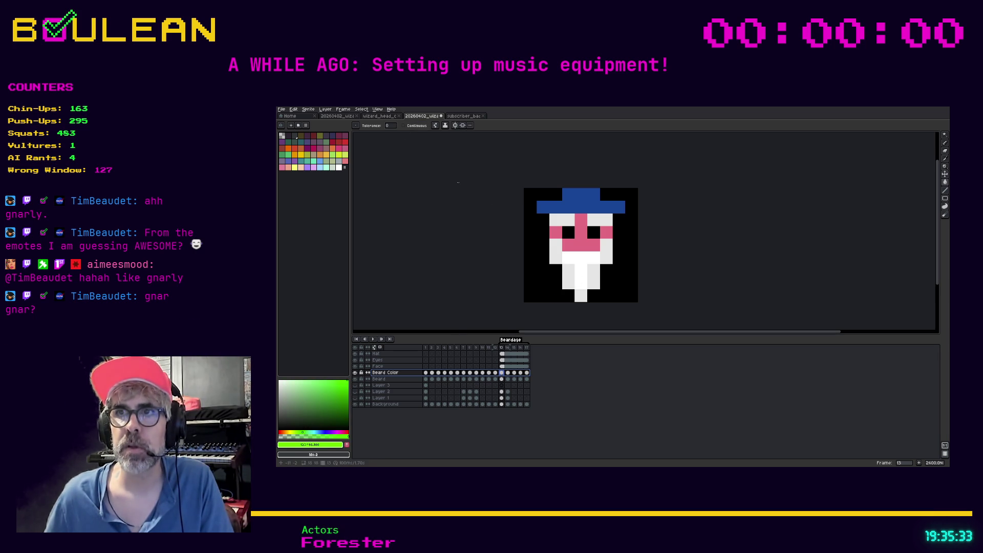
pyautogui.click(571, 286)
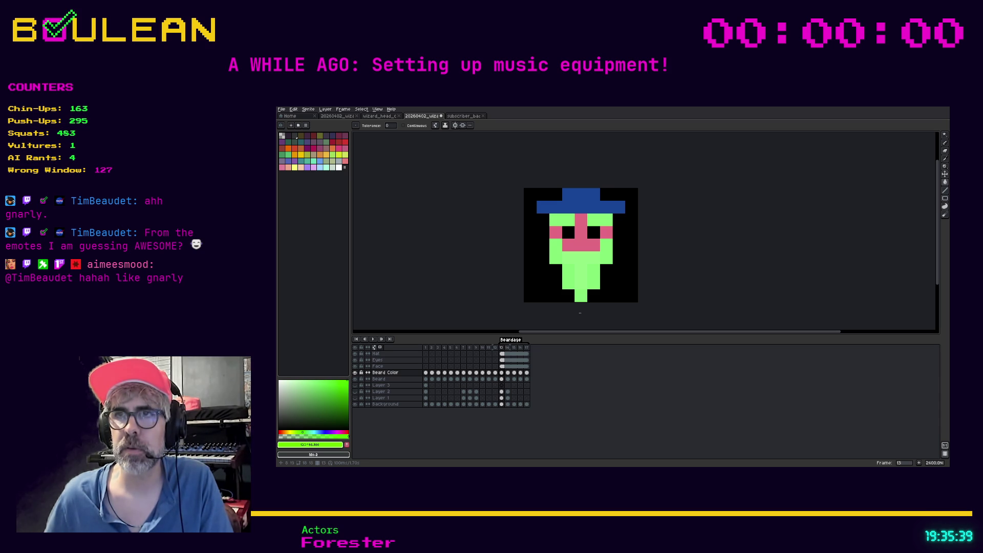
# - Recolour the face and beard pink, then light blue from the palette
pyautogui.click(339, 148)
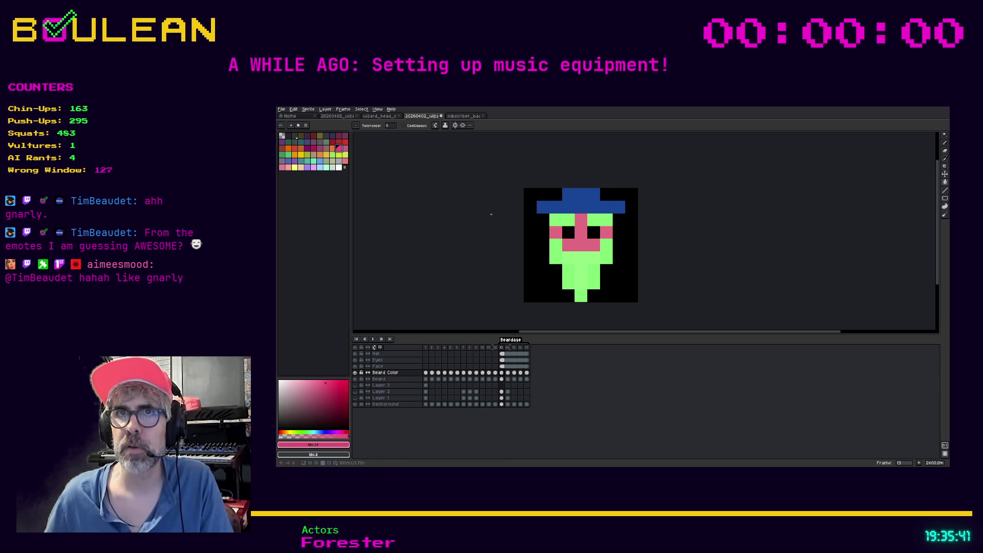
pyautogui.click(596, 258)
pyautogui.click(583, 276)
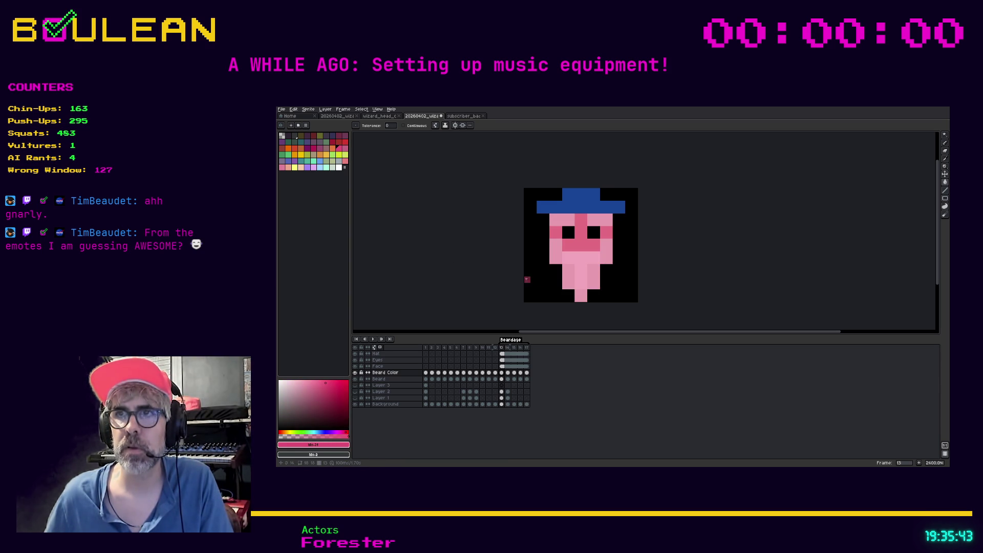
pyautogui.click(318, 163)
pyautogui.click(578, 267)
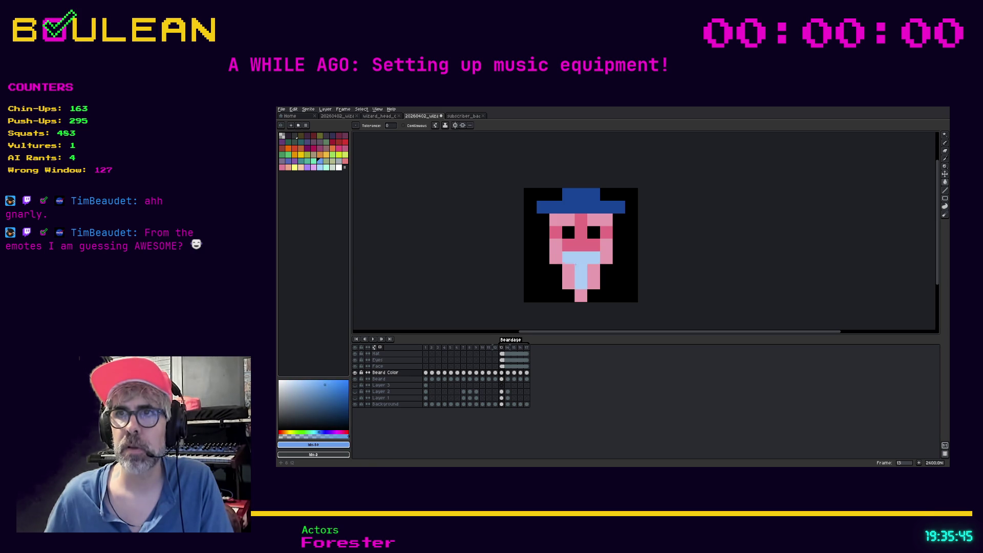
pyautogui.click(569, 271)
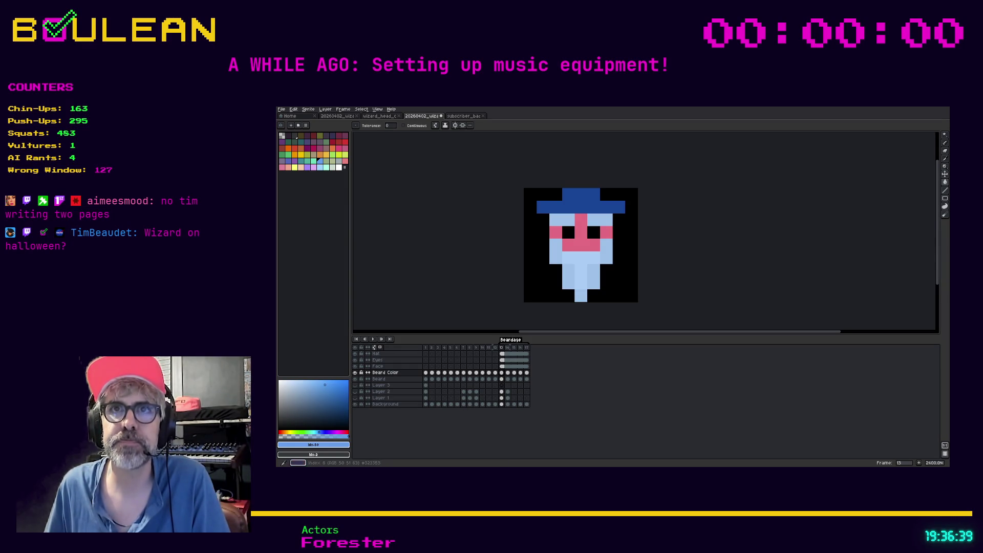
pyautogui.click(306, 125)
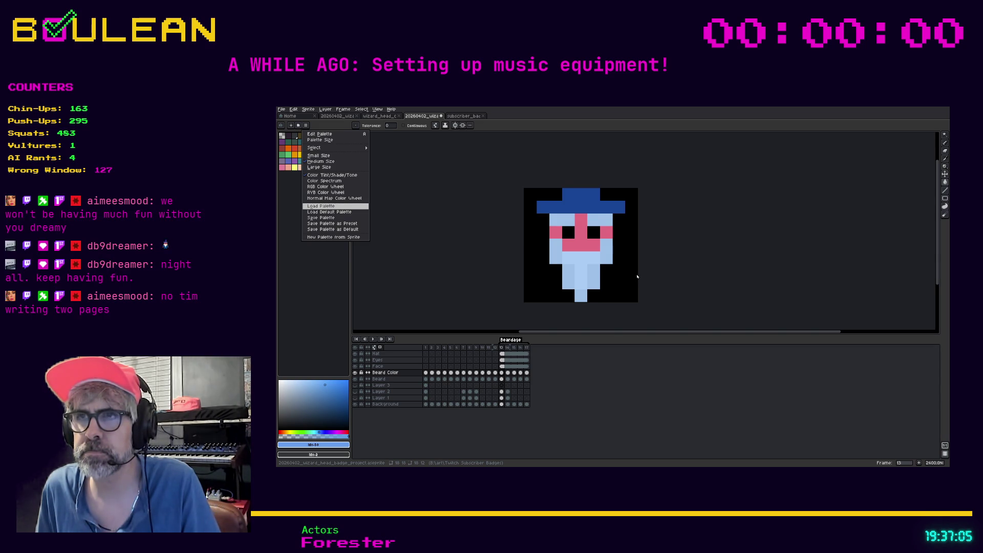
pyautogui.press('Return')
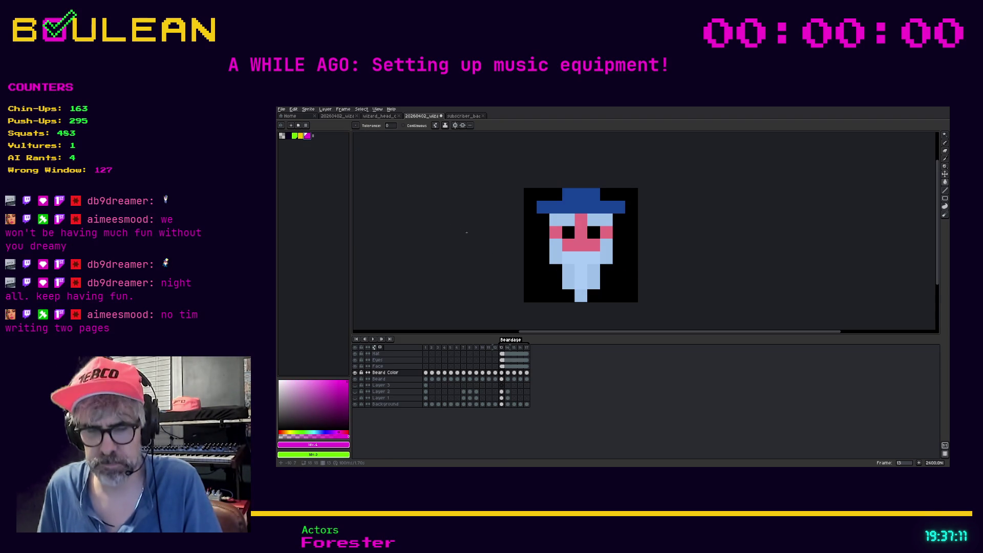
pyautogui.click(577, 267)
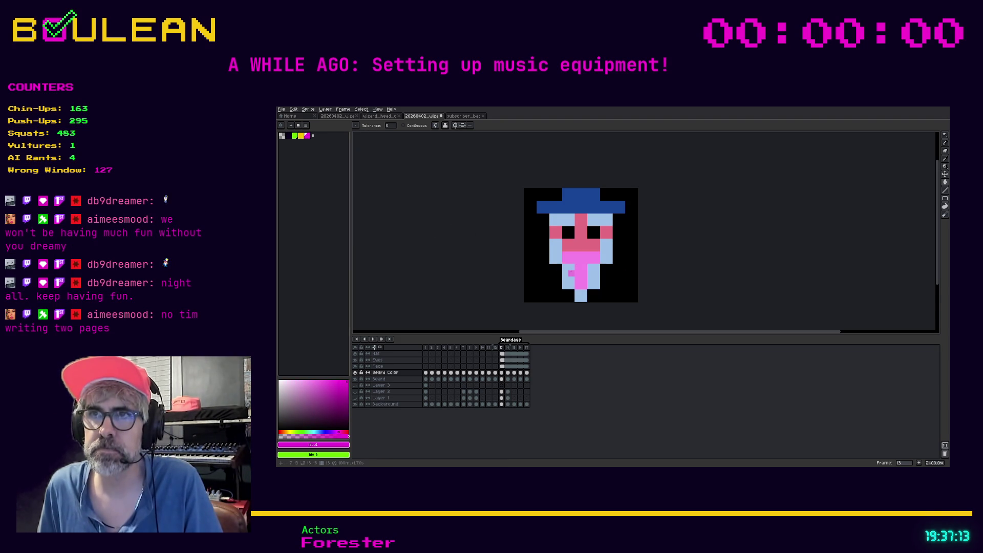
pyautogui.click(555, 250)
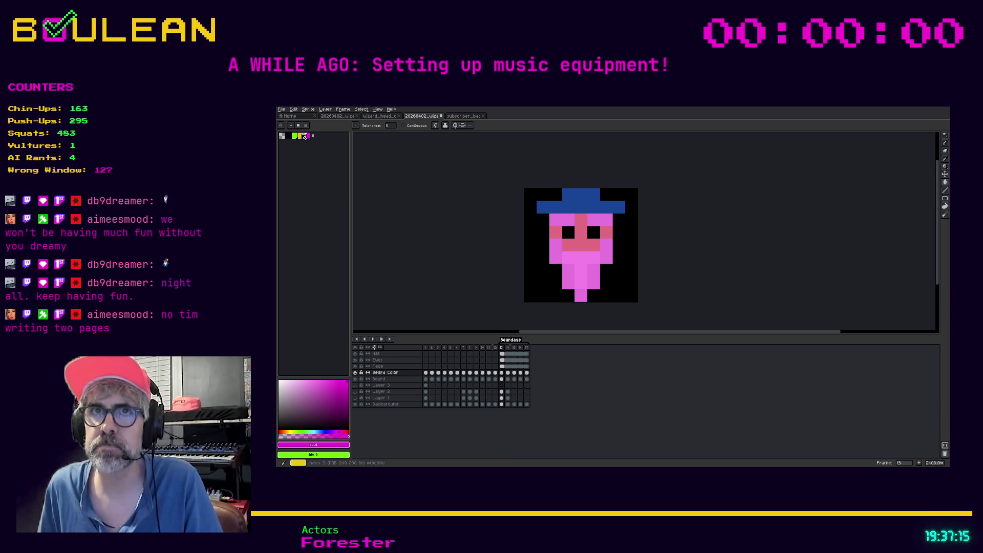
pyautogui.click(301, 136)
pyautogui.click(571, 261)
pyautogui.click(555, 253)
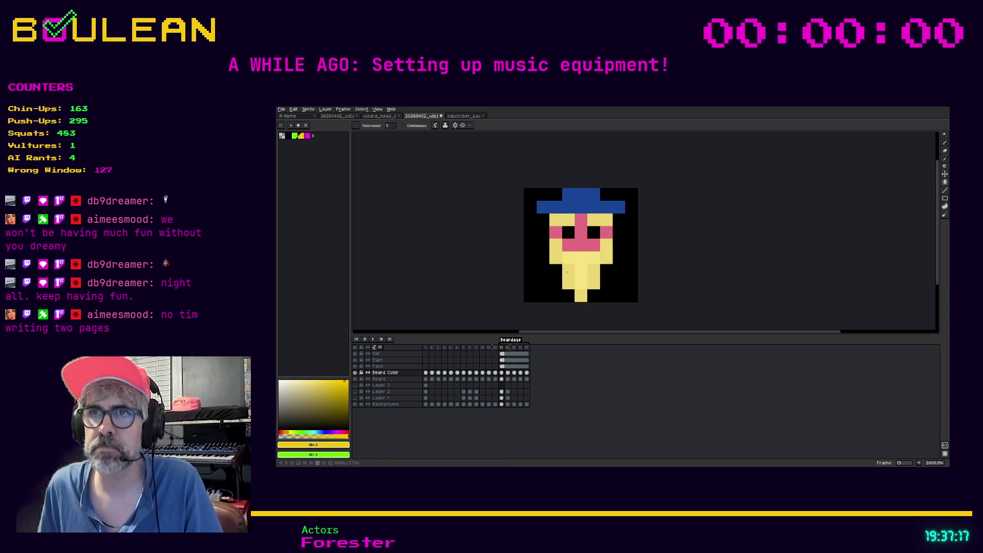
pyautogui.click(296, 136)
pyautogui.click(578, 260)
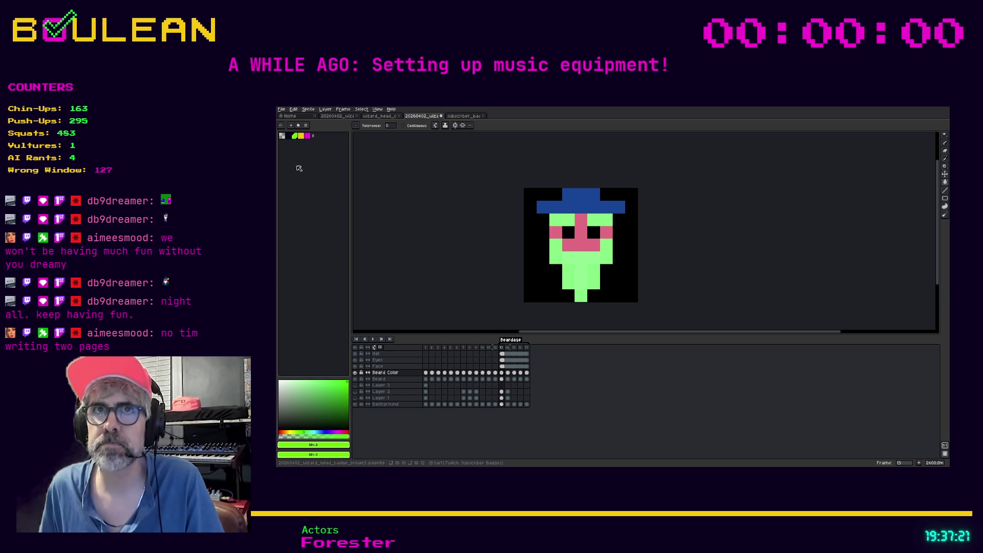
pyautogui.click(289, 136)
pyautogui.click(577, 266)
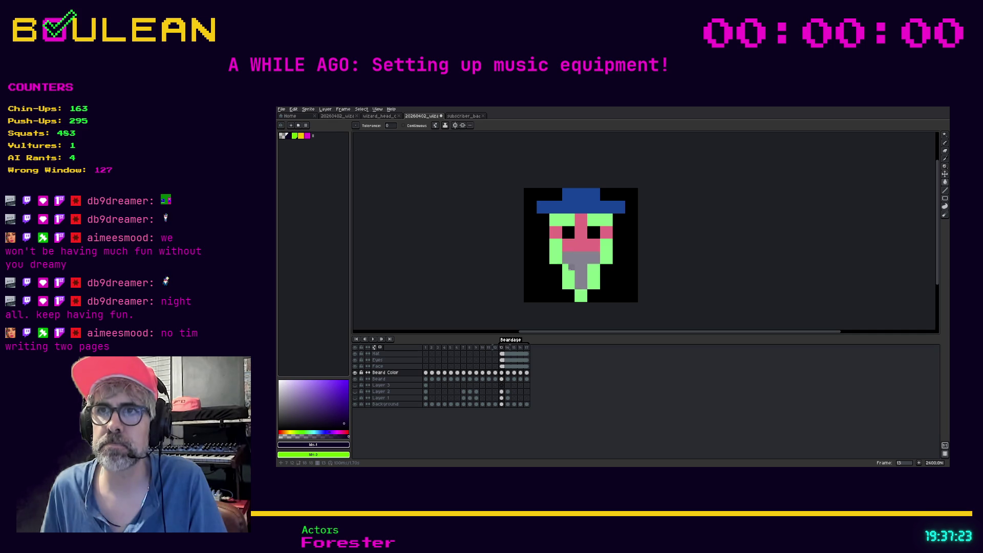
pyautogui.click(555, 254)
pyautogui.hotkey('ctrl', 'z')
pyautogui.hotkey('ctrl', 'z')
pyautogui.hotkey('ctrl', 'z')
pyautogui.hotkey('ctrl', 'z')
pyautogui.hotkey('ctrl', 'z')
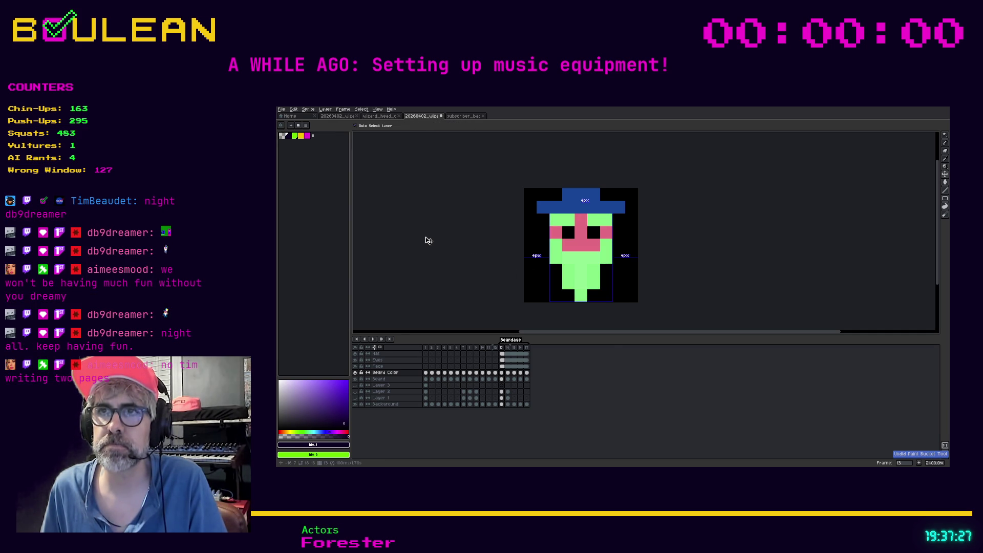
pyautogui.hotkey('ctrl', 'y')
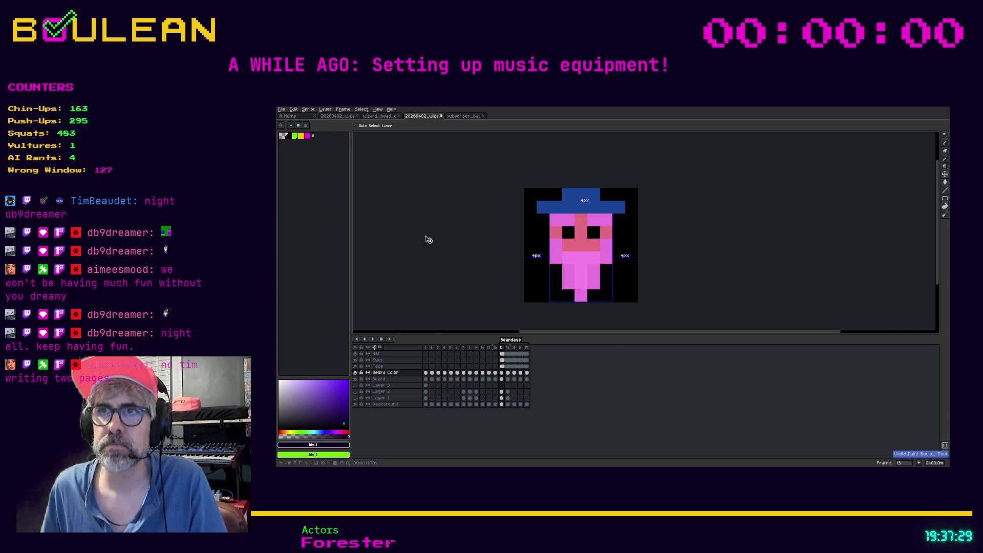
pyautogui.hotkey('ctrl', 'y')
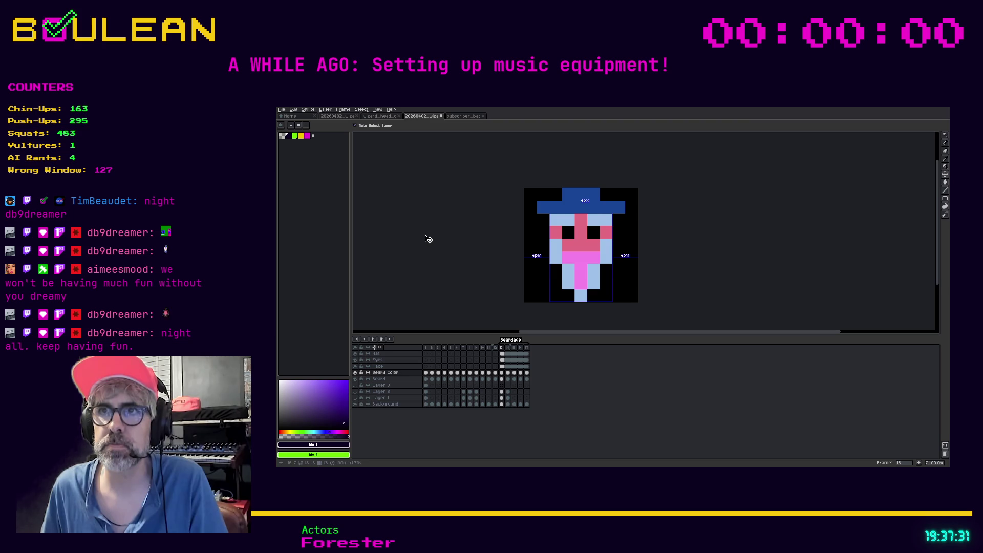
pyautogui.hotkey('ctrl', 'y')
pyautogui.hotkey('ctrl', 'z')
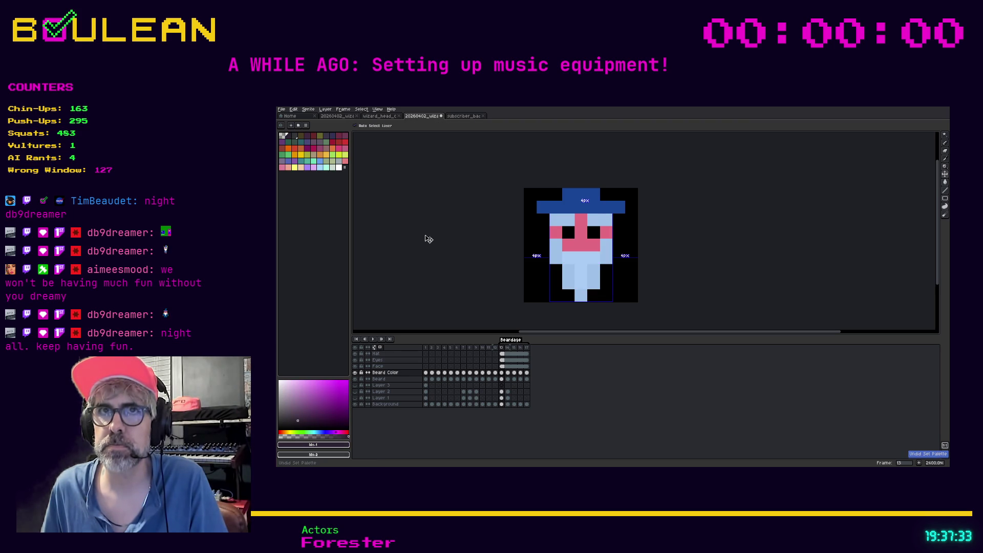
pyautogui.click(306, 124)
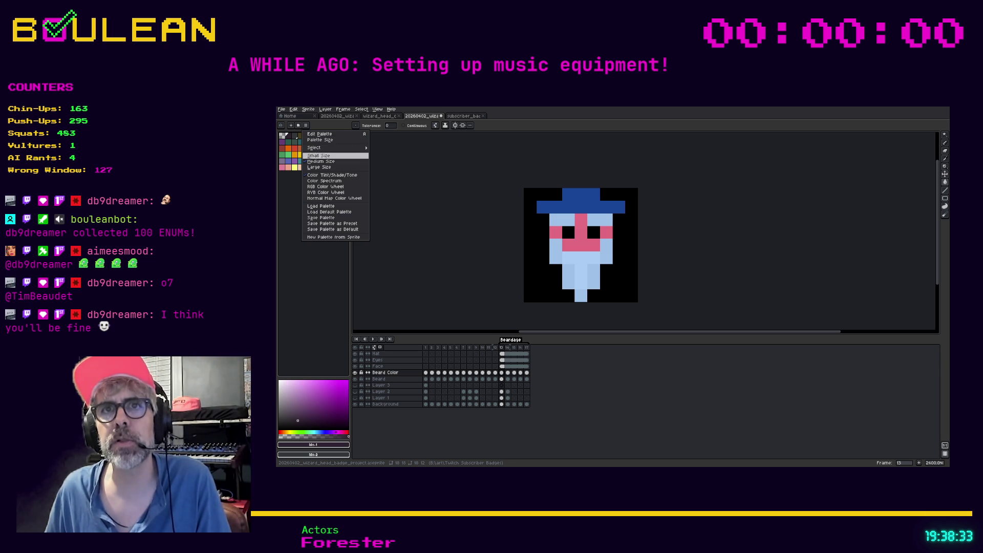
# - Close and reopen the palette options menu
pyautogui.press('Escape')
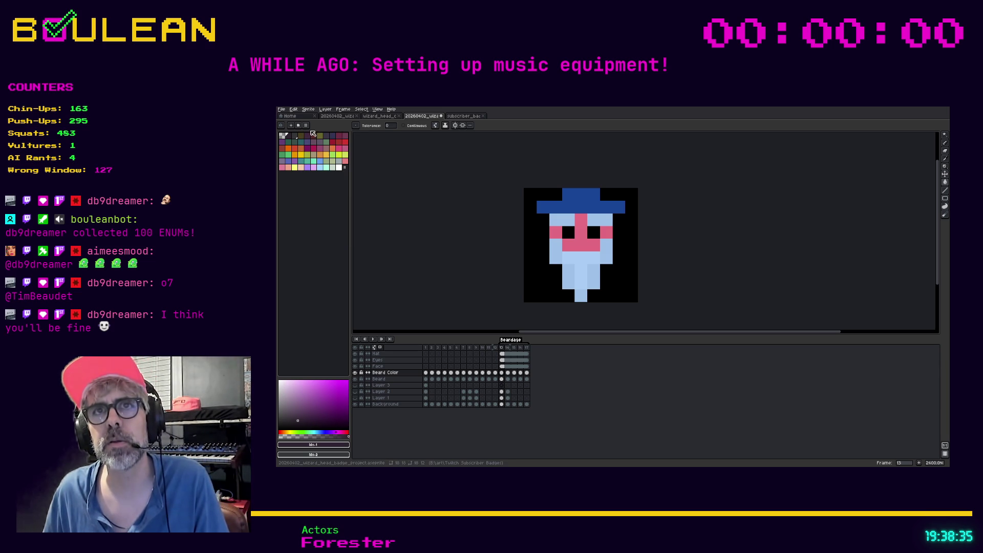
pyautogui.click(305, 125)
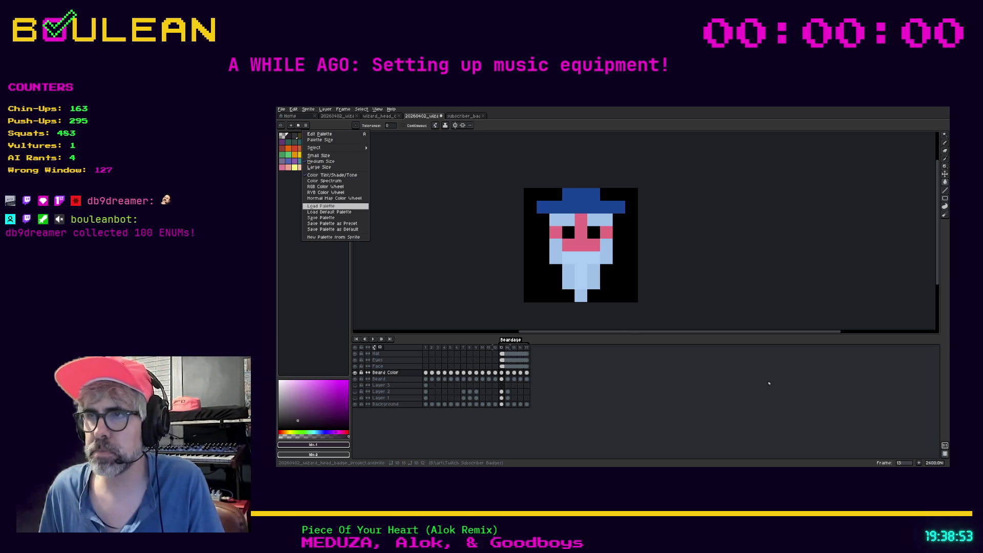
# - Widen the palette panel and load a palette with magenta, purple, yellow and blue swatches
pyautogui.click(776, 413)
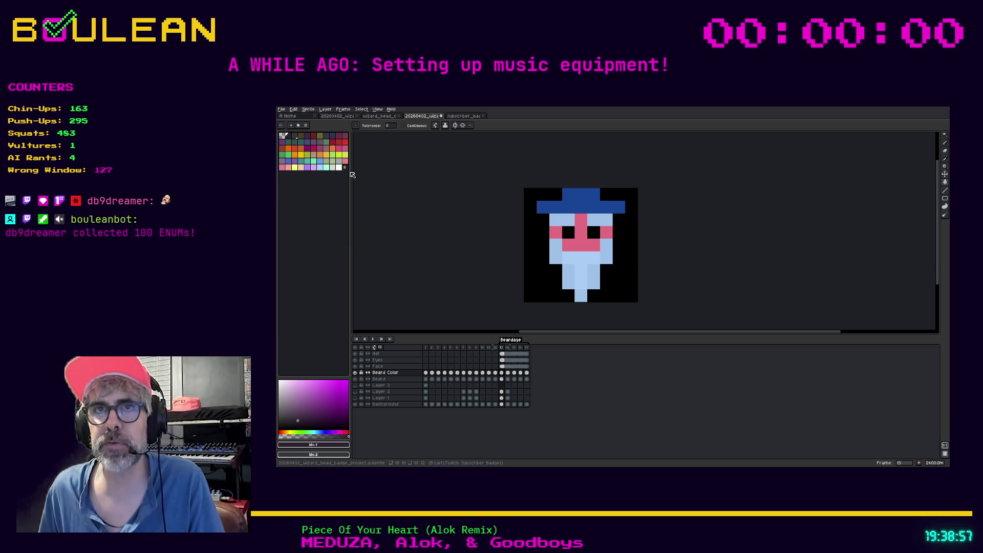
pyautogui.moveTo(350, 172); pyautogui.dragTo(371, 172)
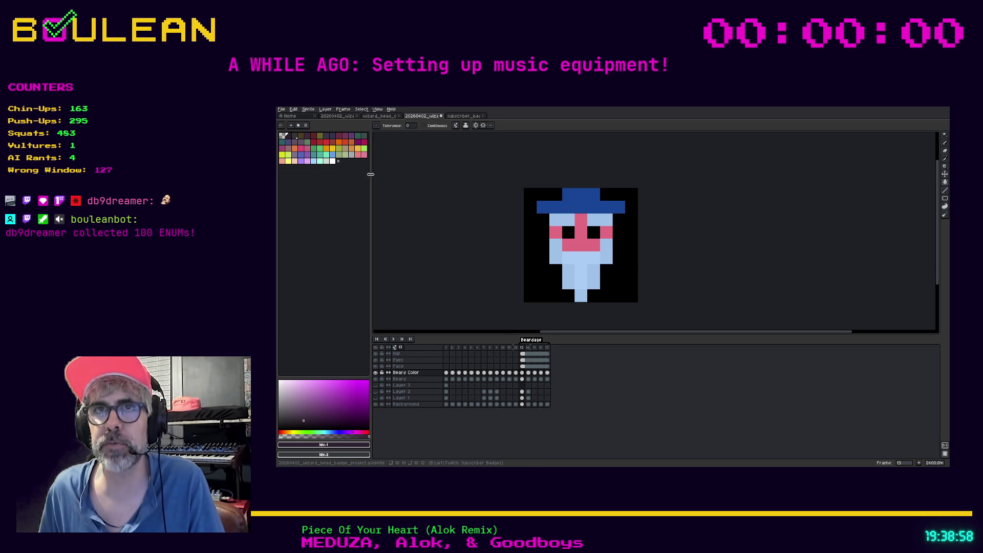
pyautogui.click(282, 109)
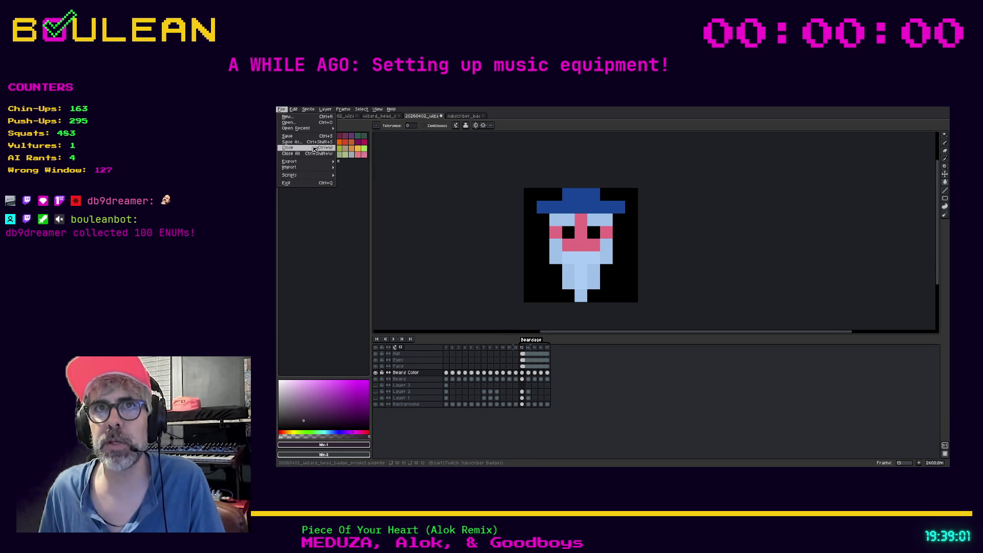
pyautogui.click(346, 214)
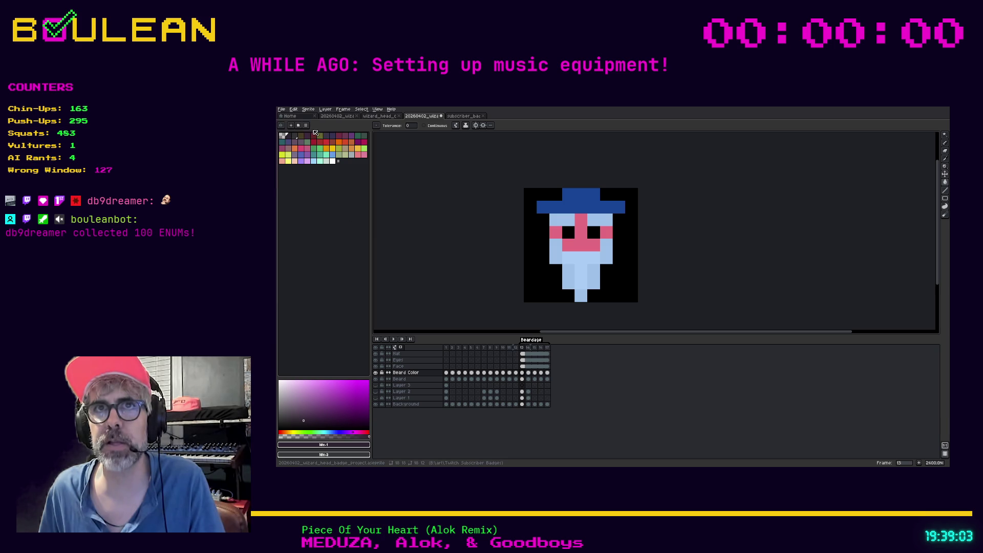
pyautogui.click(307, 126)
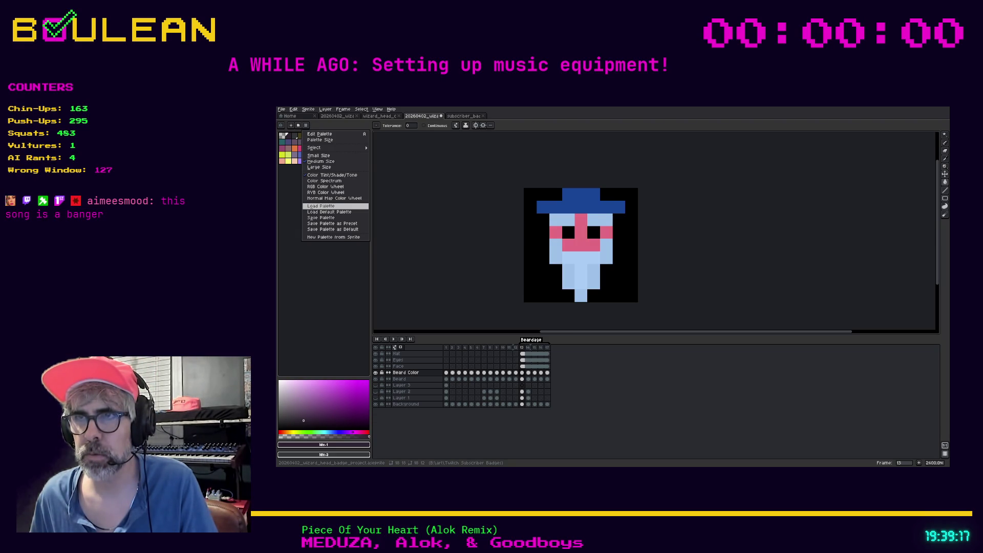
pyautogui.click(770, 405)
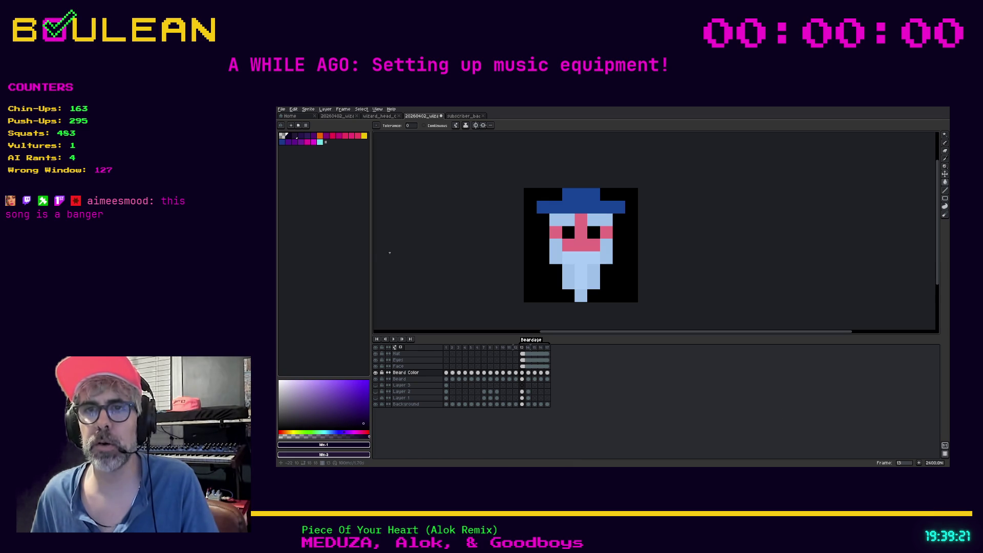
# - Fill the face and beard yellow on frame 13 of the Beard Color layer
pyautogui.click(522, 373)
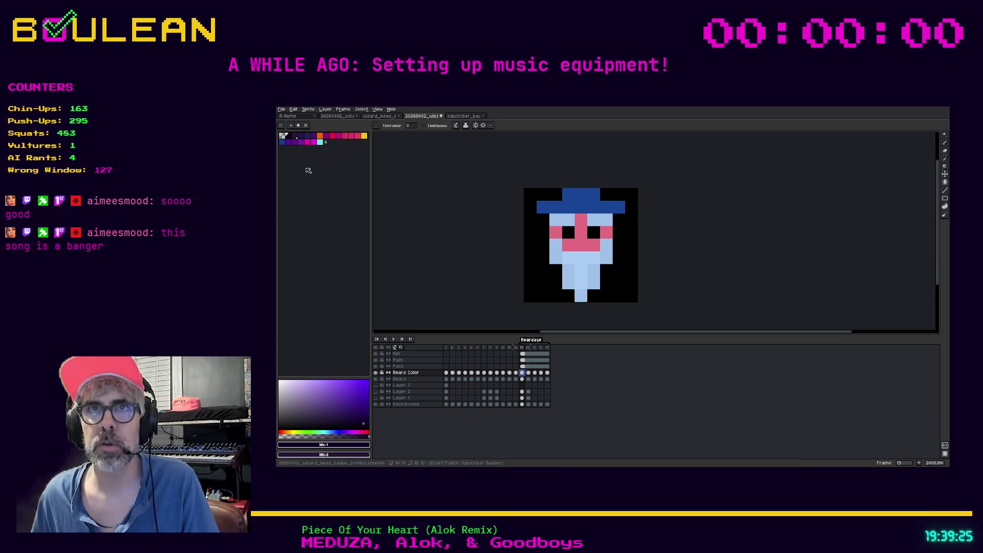
pyautogui.click(364, 136)
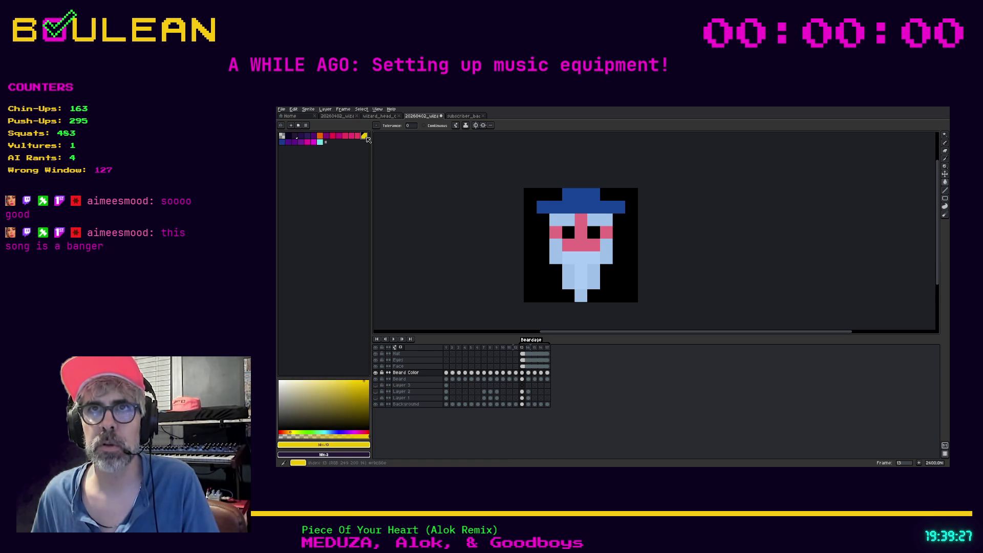
pyautogui.click(571, 279)
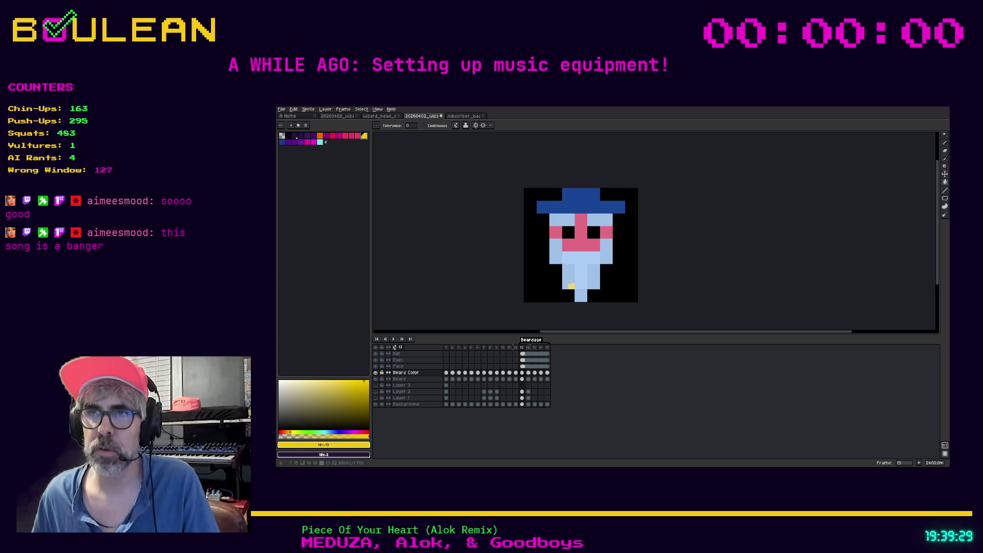
pyautogui.click(571, 280)
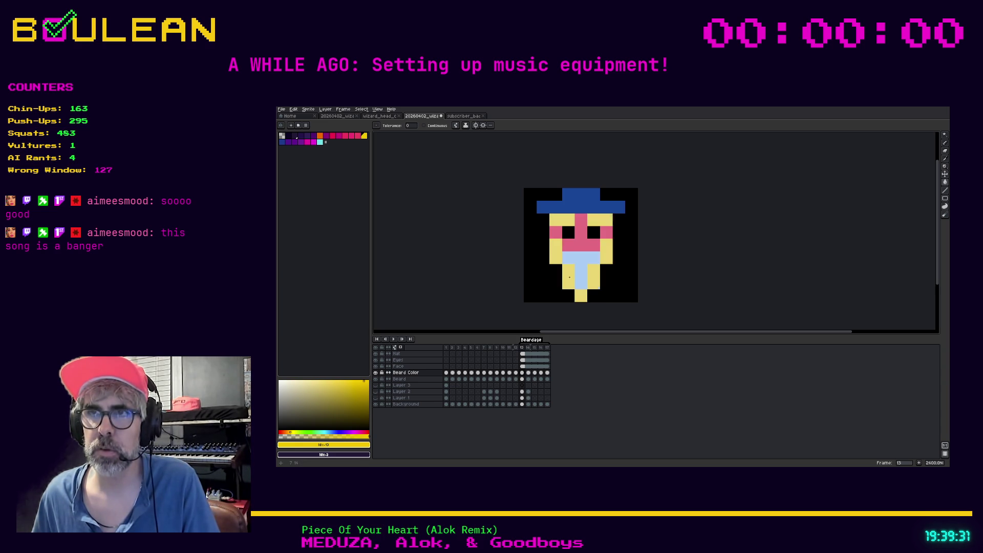
pyautogui.click(577, 266)
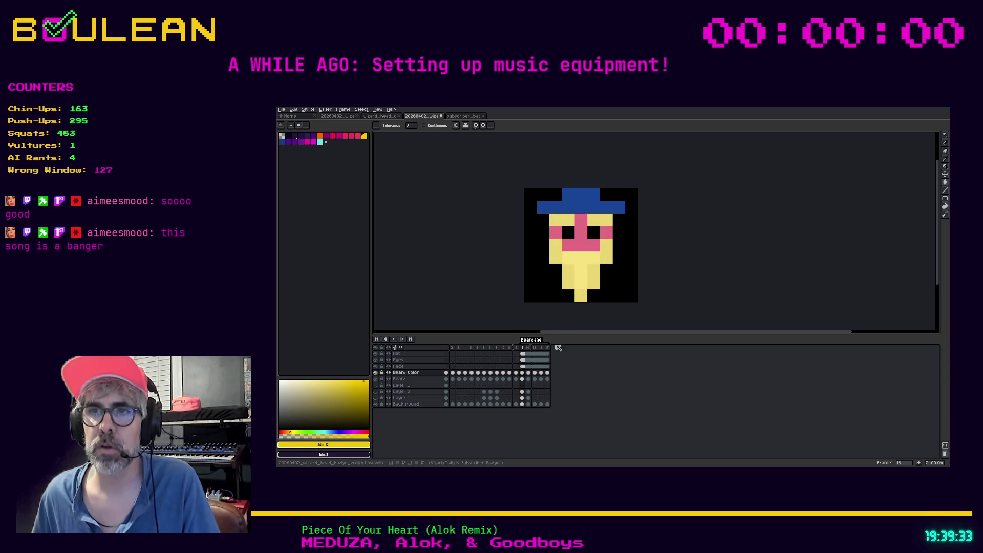
# - Fill the beard yellow on frames 14 through 17, then step back through from frame 14
pyautogui.press('Right')
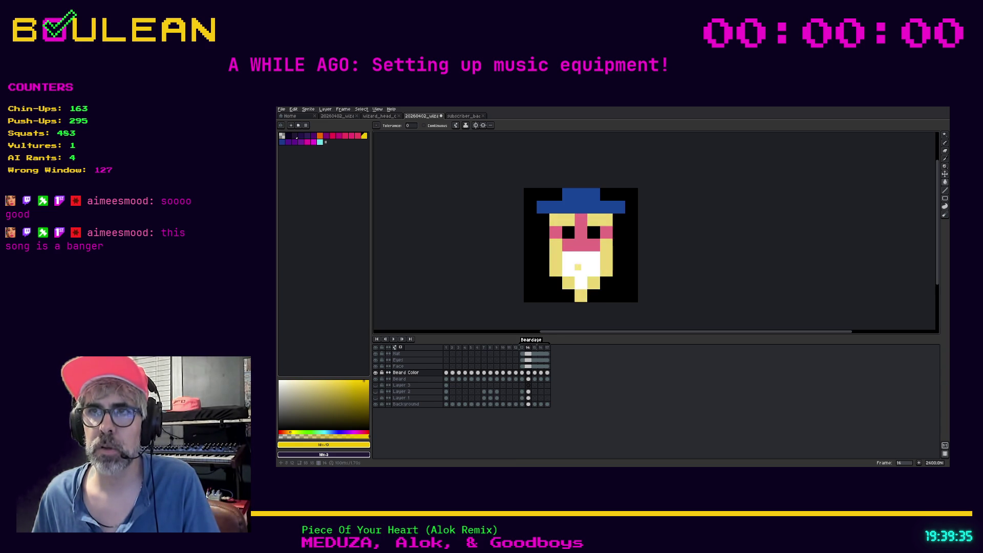
pyautogui.click(536, 373)
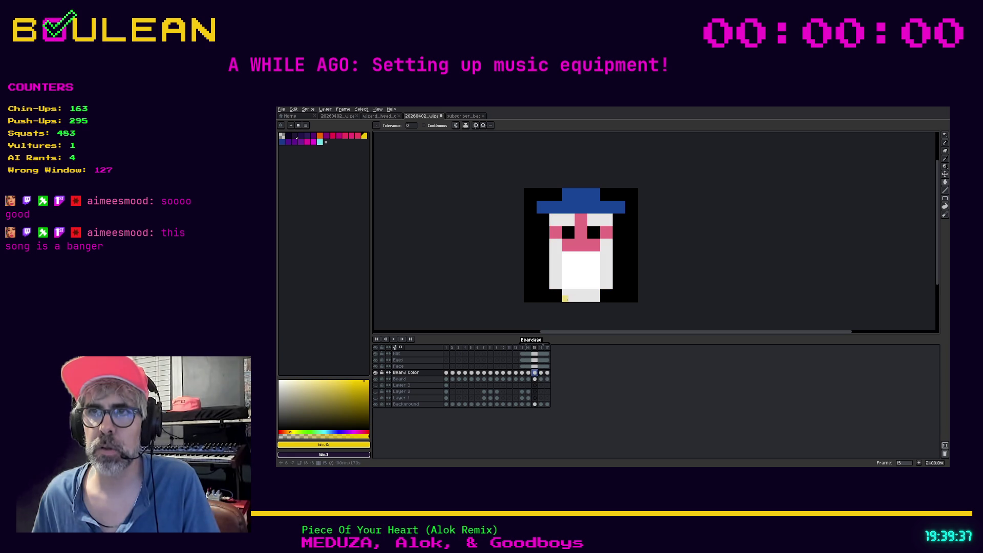
pyautogui.click(541, 373)
pyautogui.click(541, 373)
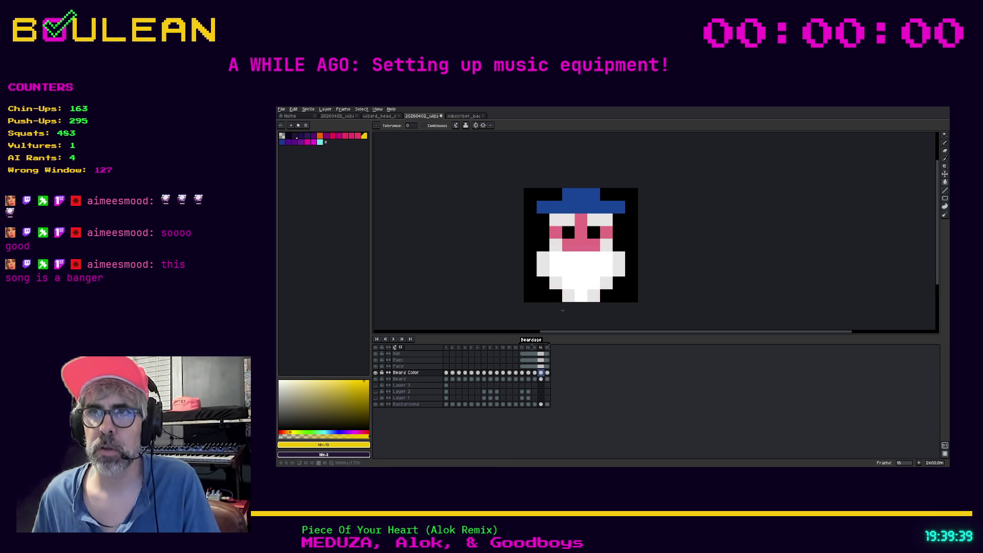
pyautogui.click(547, 373)
pyautogui.click(559, 292)
pyautogui.click(566, 270)
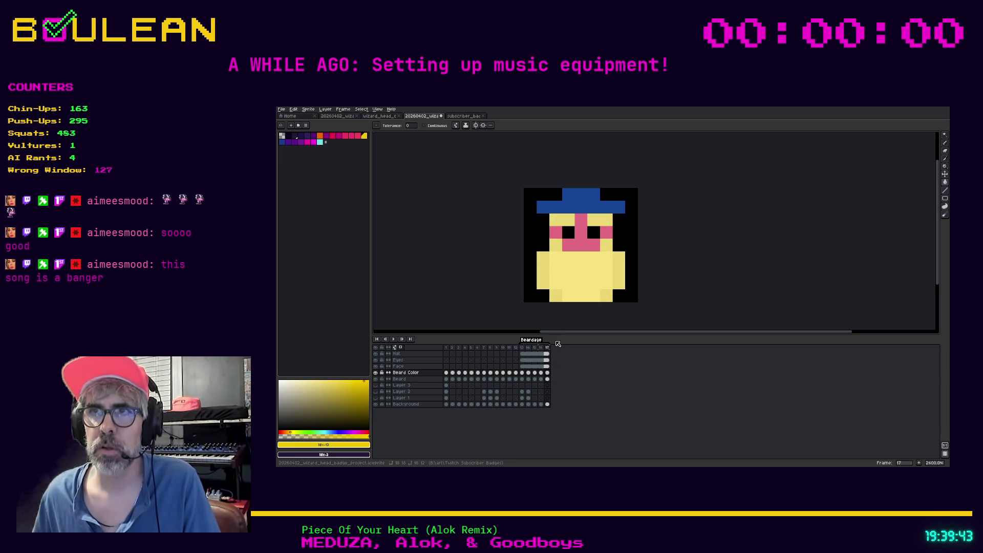
pyautogui.click(527, 373)
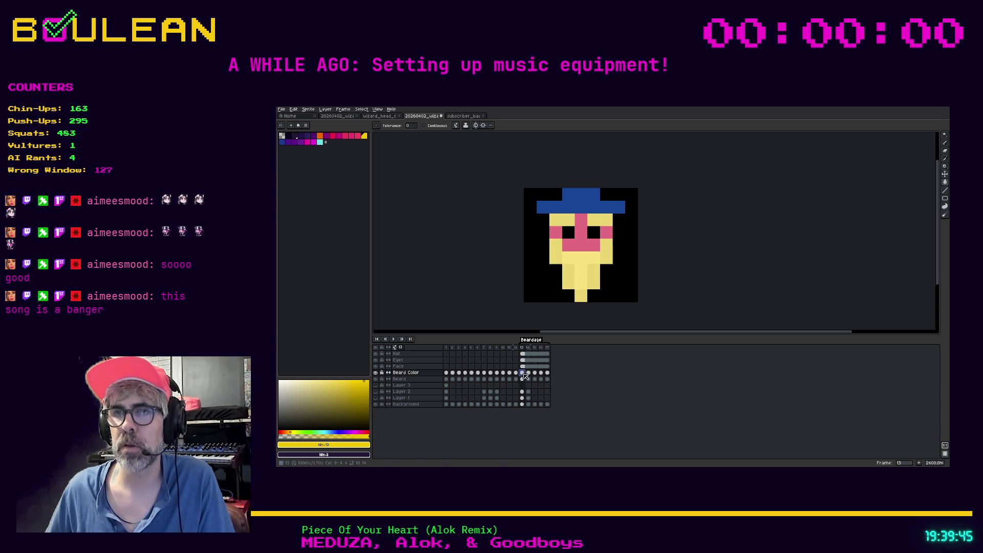
pyautogui.press('Right')
pyautogui.press('Right')
pyautogui.press('Right')
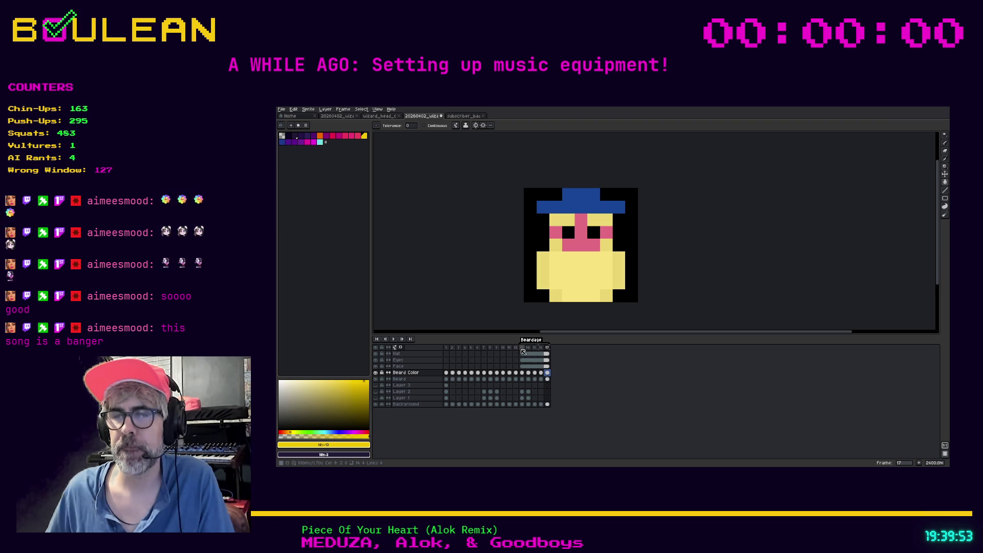
# - Clear frame 13's beard fill back to white, check frames 15–17 and play the animation
pyautogui.click(522, 348)
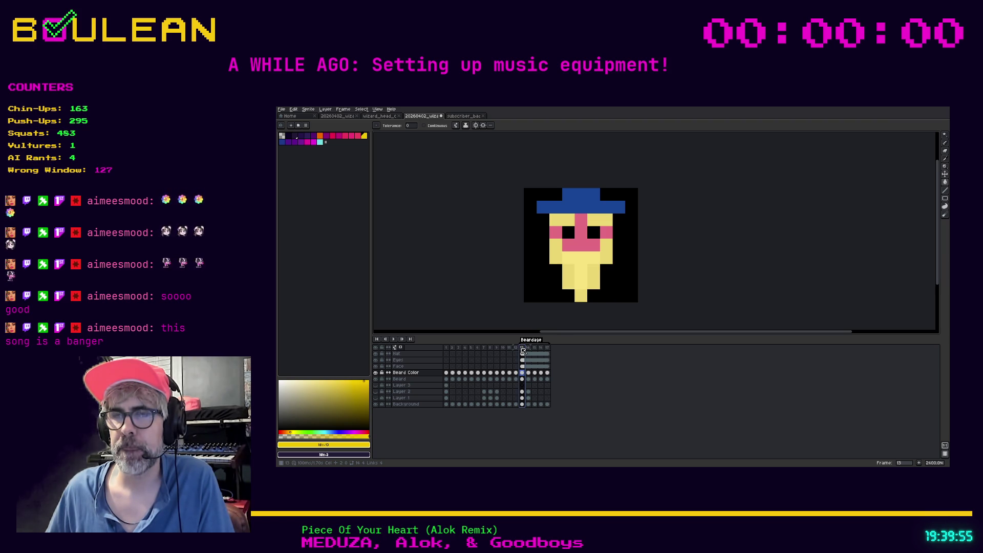
pyautogui.moveTo(522, 349); pyautogui.dragTo(554, 351)
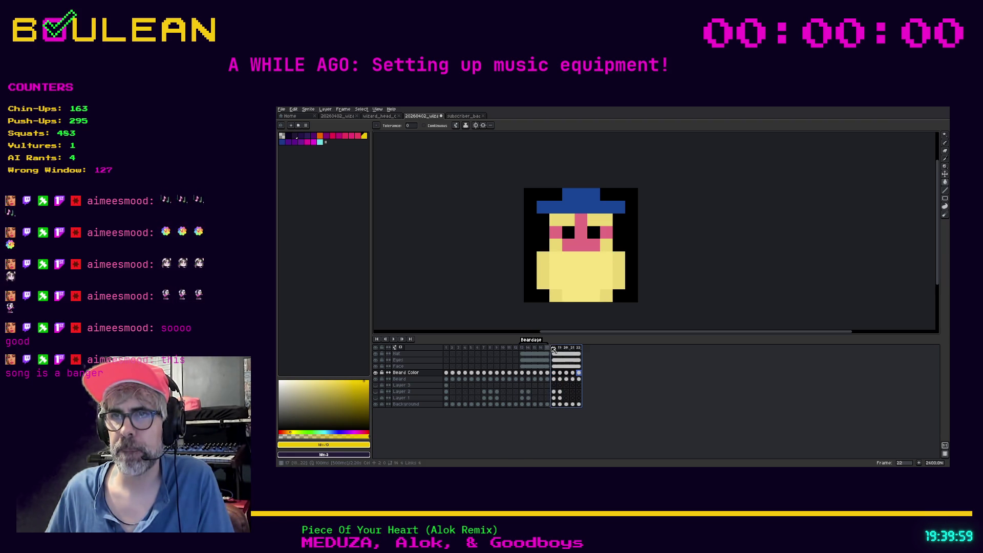
pyautogui.click(522, 373)
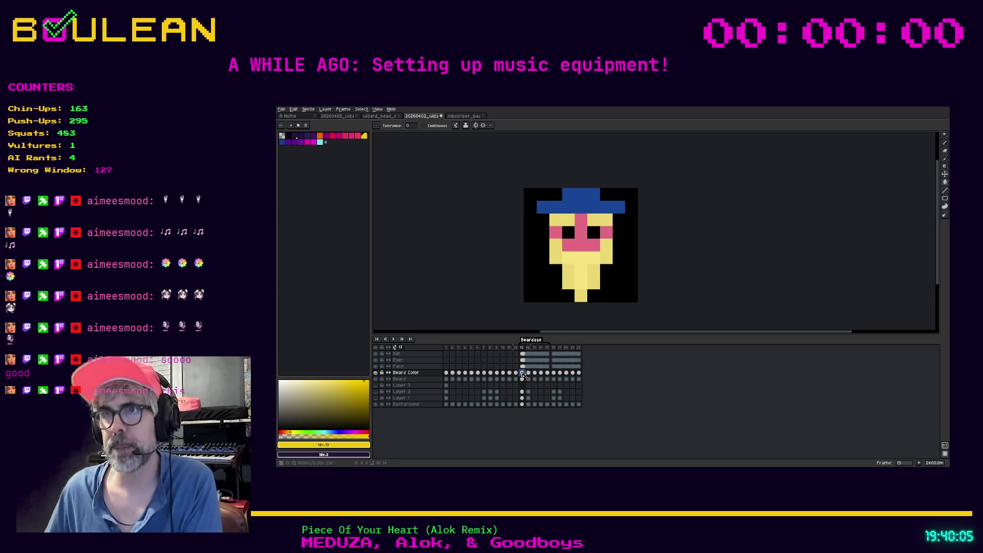
pyautogui.press('Delete')
pyautogui.click(527, 373)
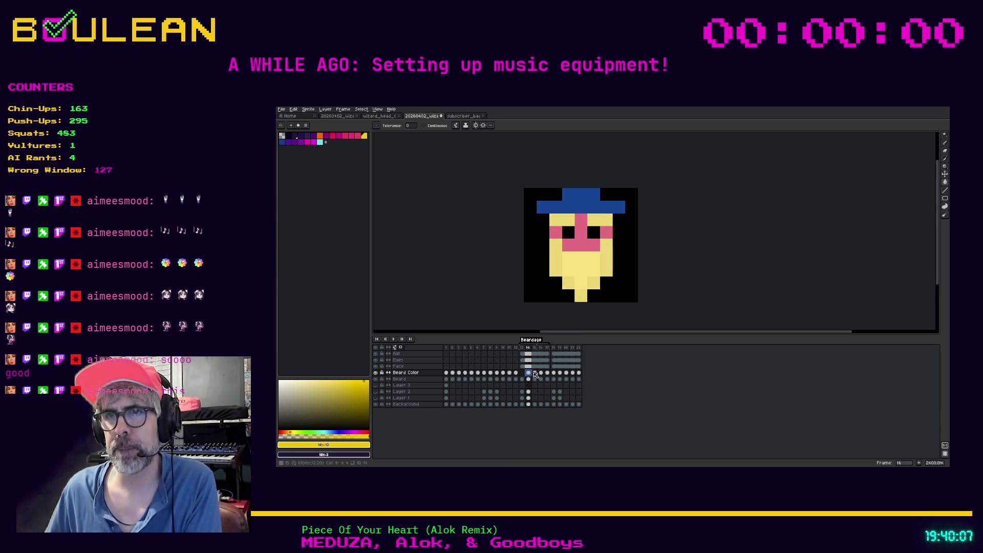
pyautogui.click(534, 373)
pyautogui.click(541, 373)
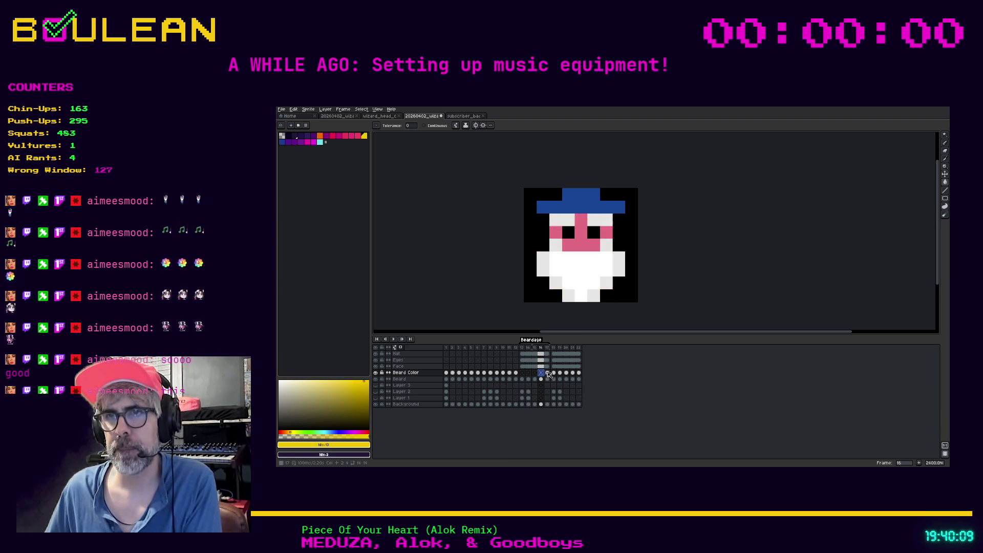
pyautogui.click(547, 373)
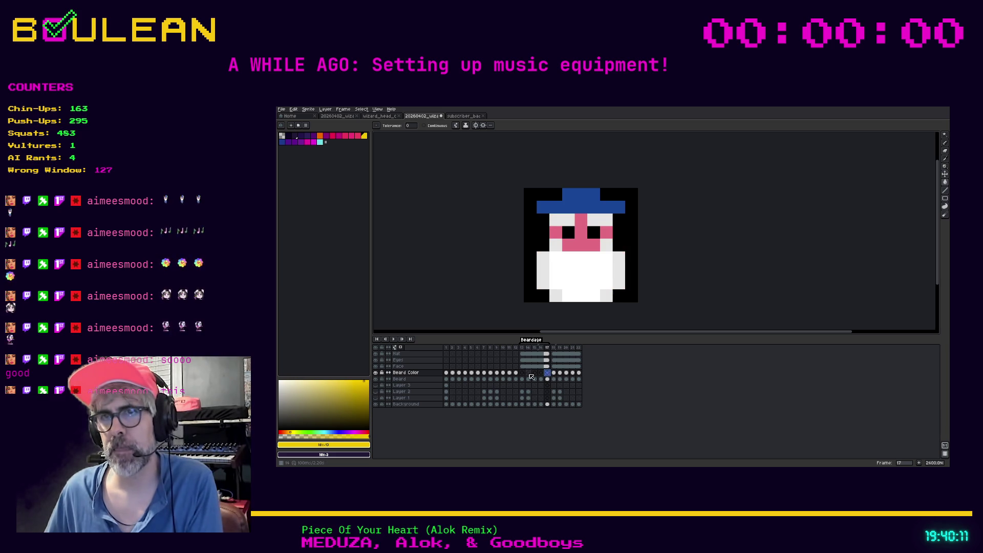
pyautogui.click(522, 373)
pyautogui.press('Return')
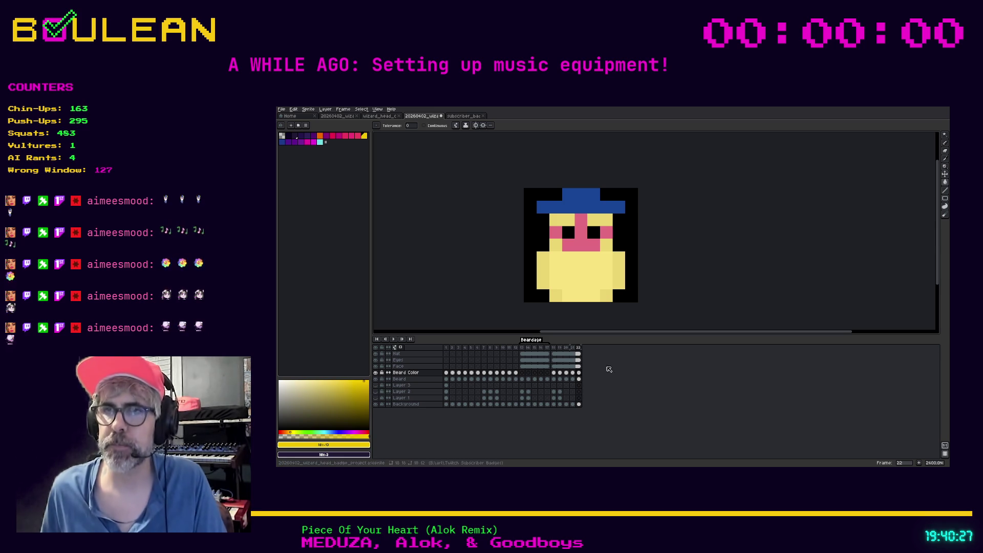
# - On frame 23, try magenta and dark blue, then fill the face and beard cyan
pyautogui.moveTo(556, 349); pyautogui.dragTo(594, 351)
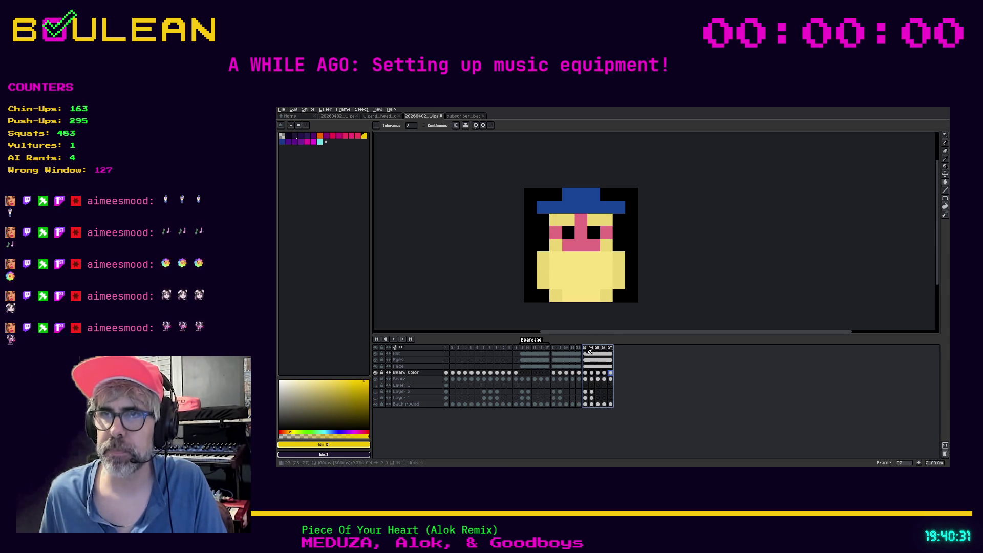
pyautogui.click(585, 372)
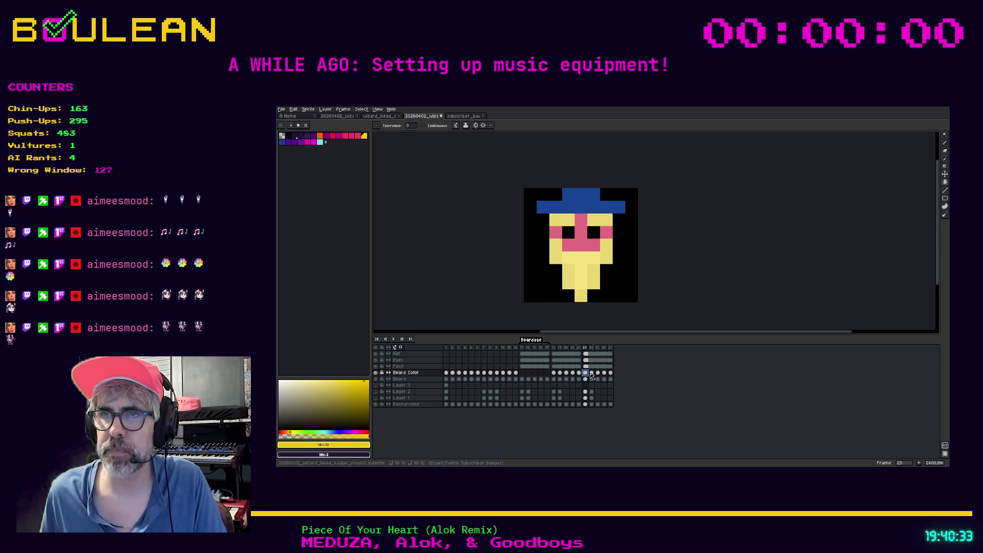
pyautogui.keyDown('shift'); pyautogui.click(610, 374); pyautogui.keyUp('shift')
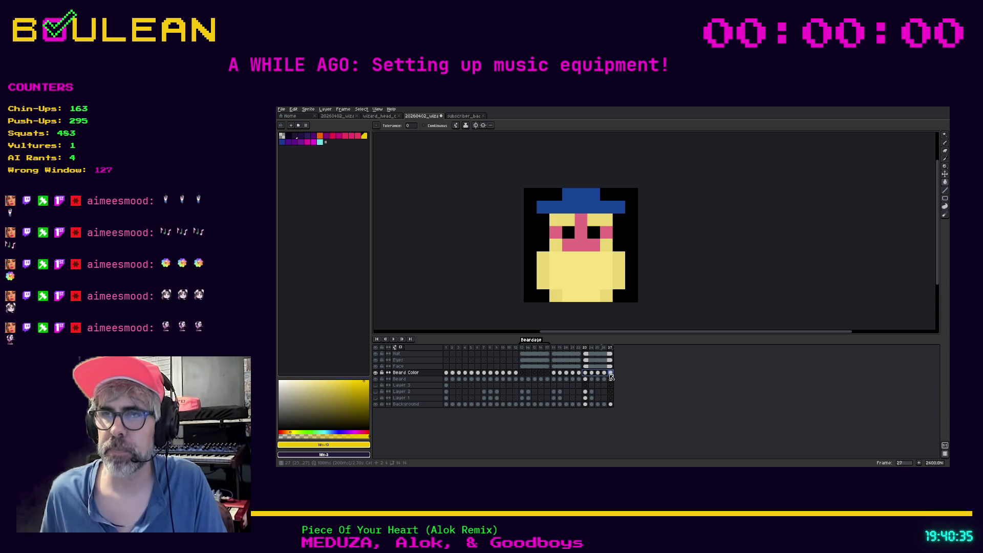
pyautogui.click(586, 374)
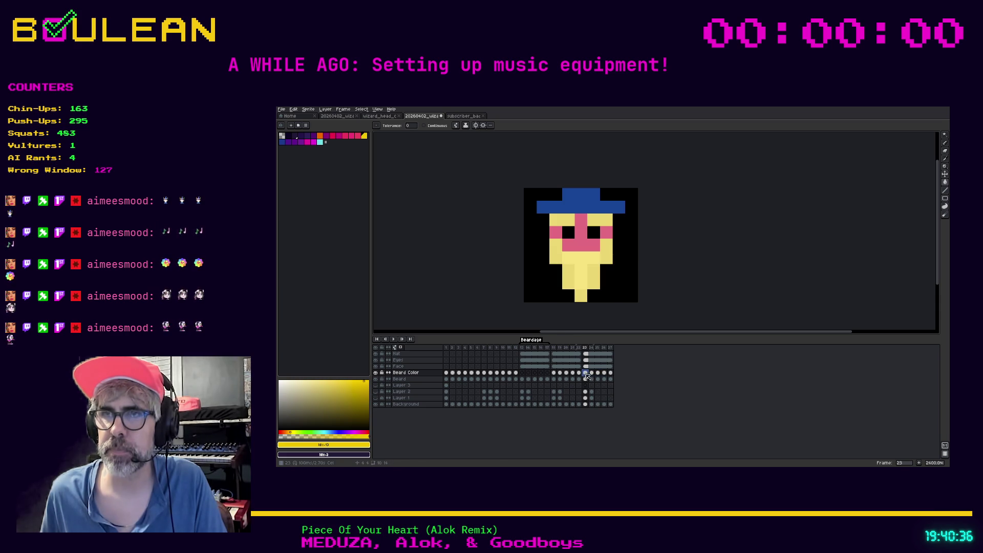
pyautogui.click(314, 142)
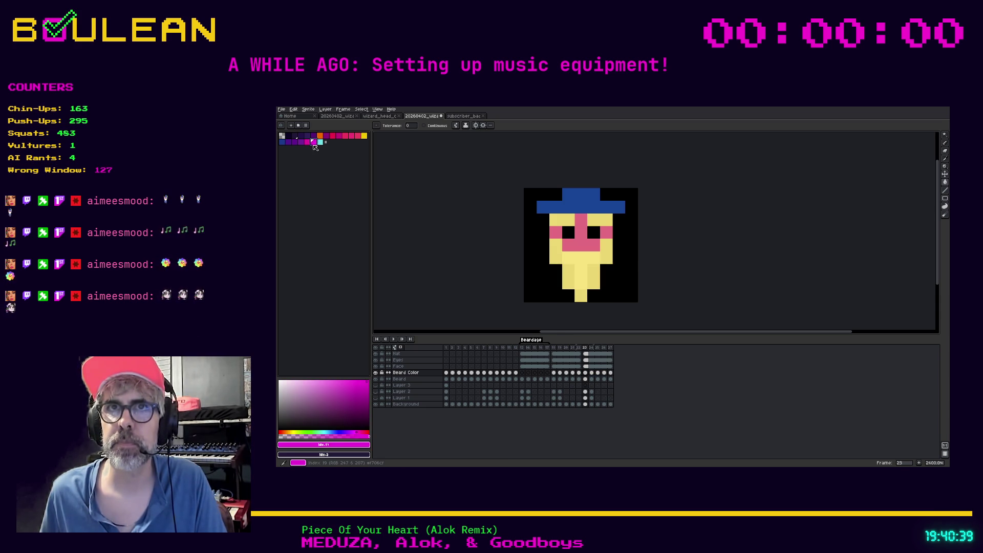
pyautogui.click(568, 256)
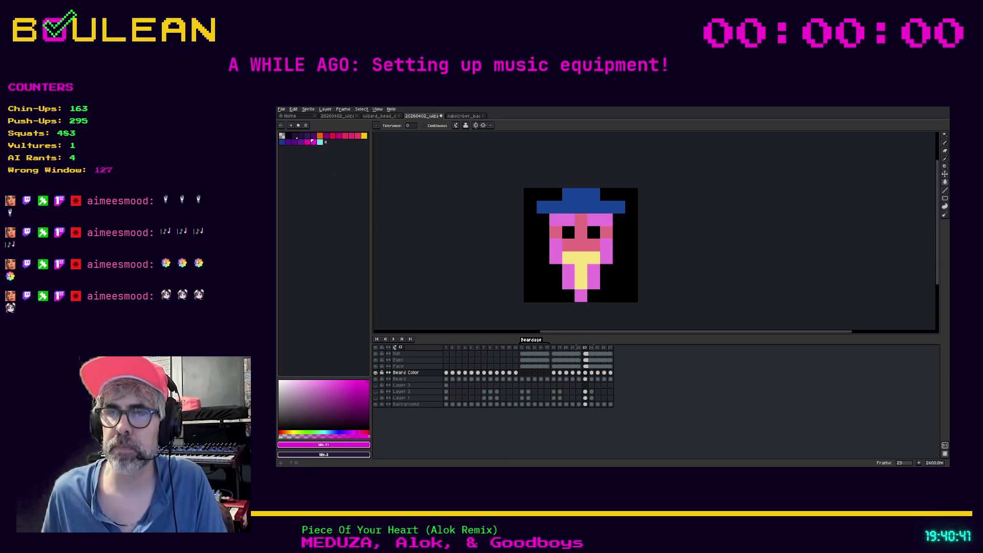
pyautogui.click(578, 268)
pyautogui.hotkey('ctrl', 'z')
pyautogui.hotkey('ctrl', 'z')
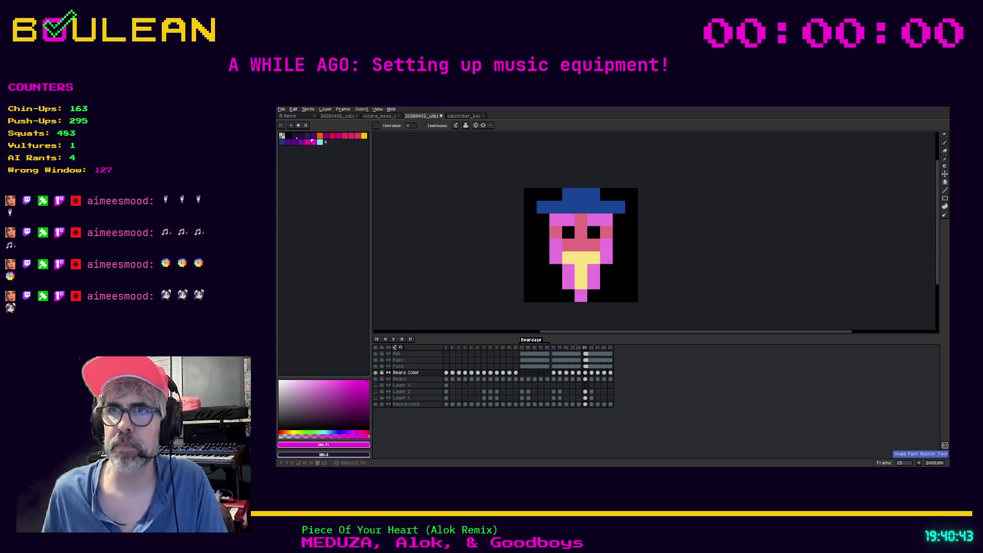
pyautogui.click(283, 142)
pyautogui.hotkey('ctrl', 'y')
pyautogui.hotkey('ctrl', 'y')
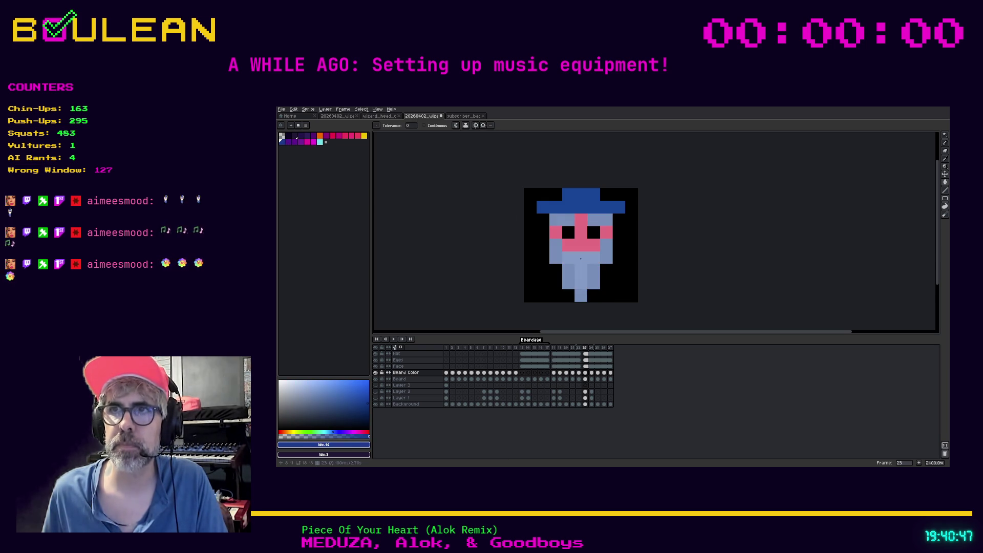
pyautogui.hotkey('ctrl', 'z')
pyautogui.click(320, 142)
pyautogui.click(552, 260)
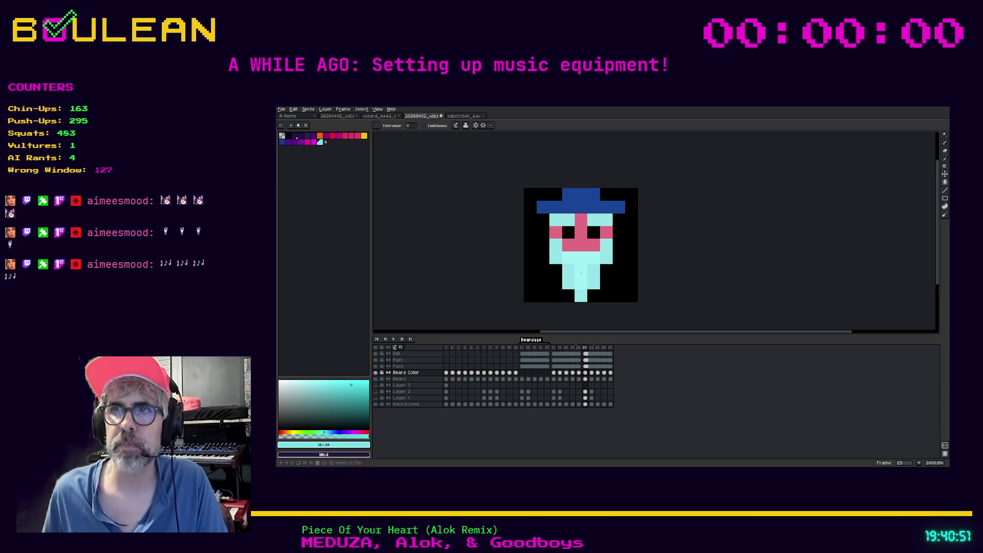
# - Fill the beard cyan on frames 24 and 26 of Beard Color
pyautogui.click(579, 372)
pyautogui.click(586, 374)
pyautogui.click(591, 372)
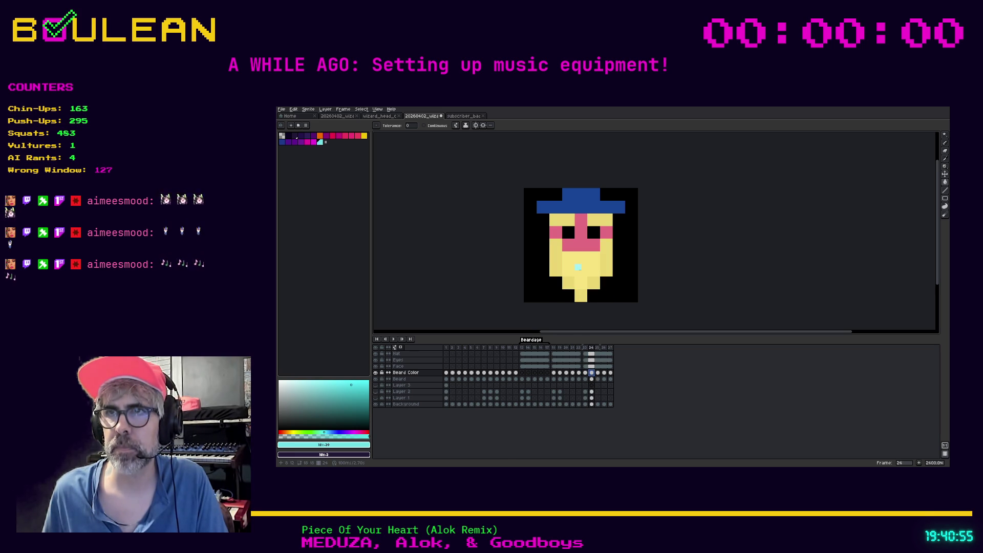
pyautogui.click(577, 266)
pyautogui.press('Right')
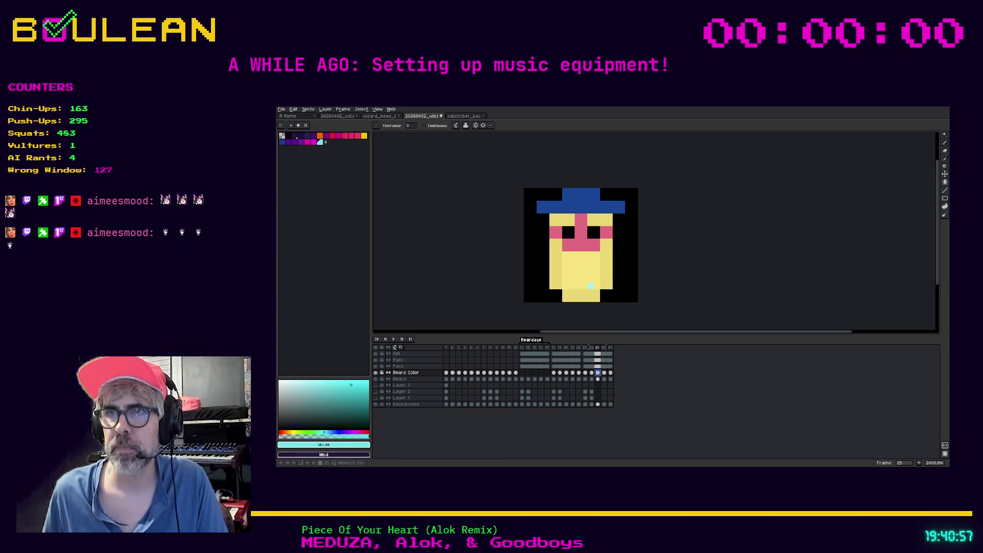
pyautogui.press('Right')
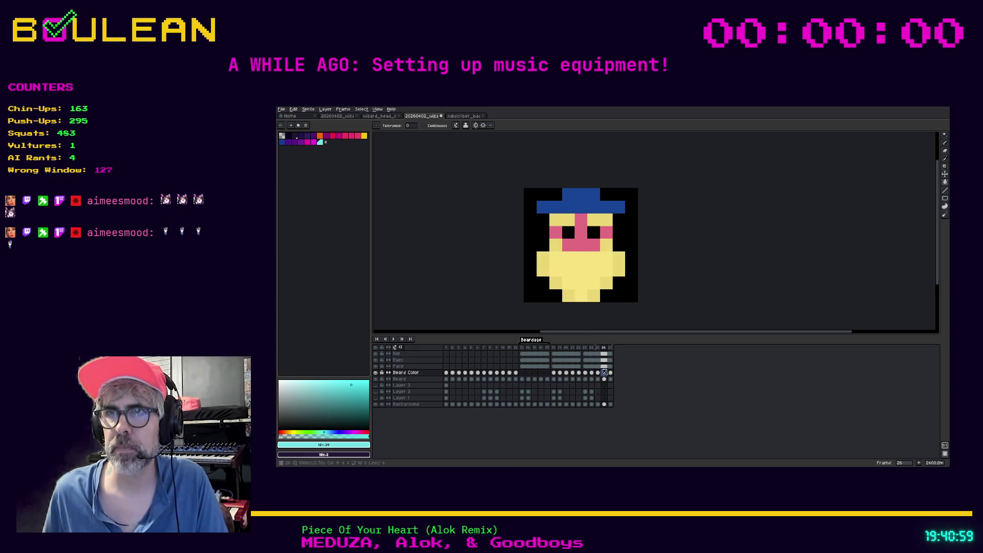
pyautogui.click(577, 286)
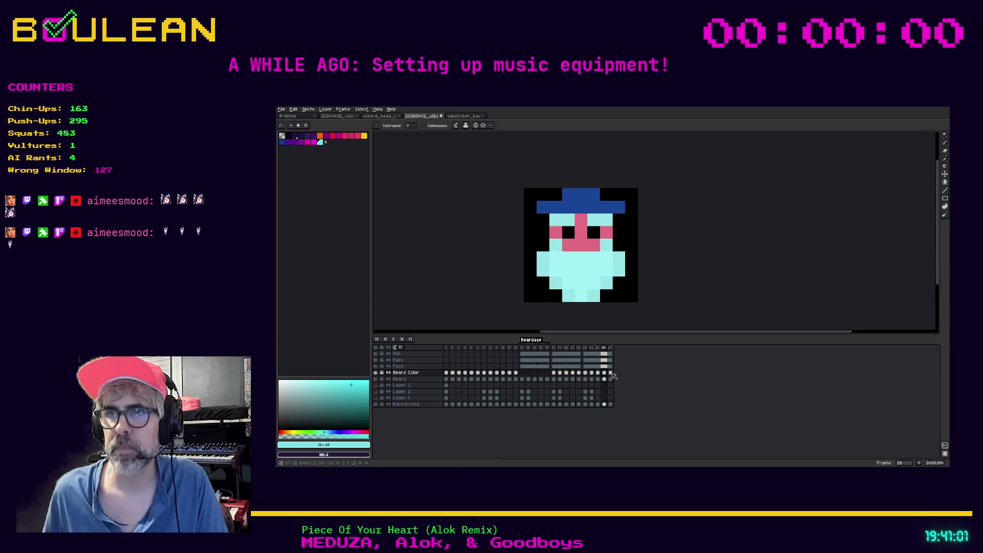
pyautogui.press('Right')
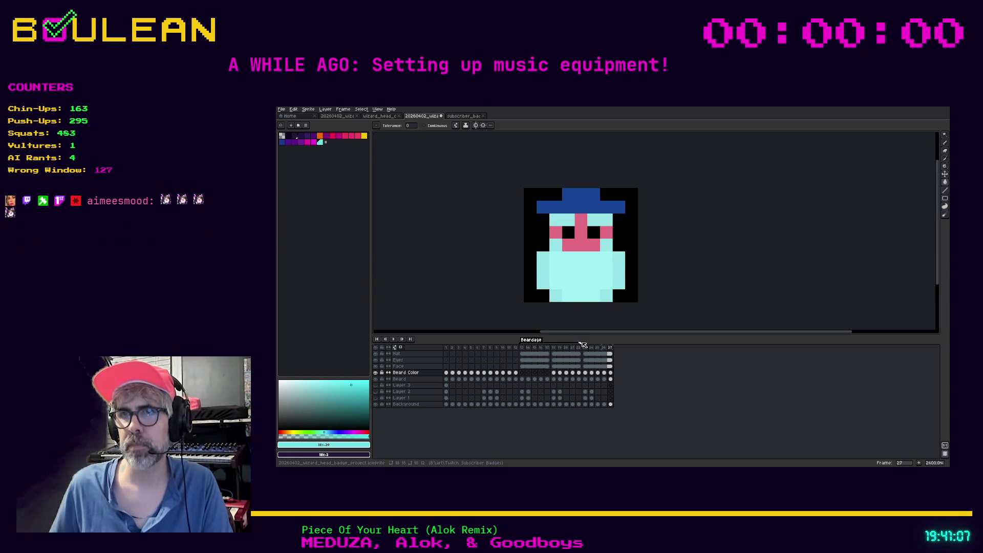
# - Play the animation from frame 13 to preview the beard colours, then select frames 23–27
pyautogui.click(523, 374)
pyautogui.press('Return')
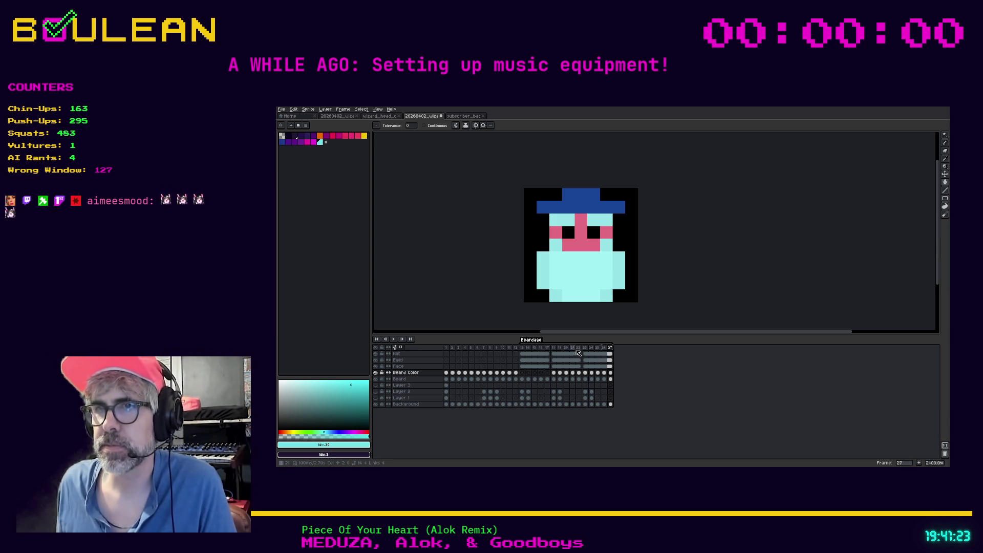
pyautogui.moveTo(585, 348); pyautogui.dragTo(617, 353)
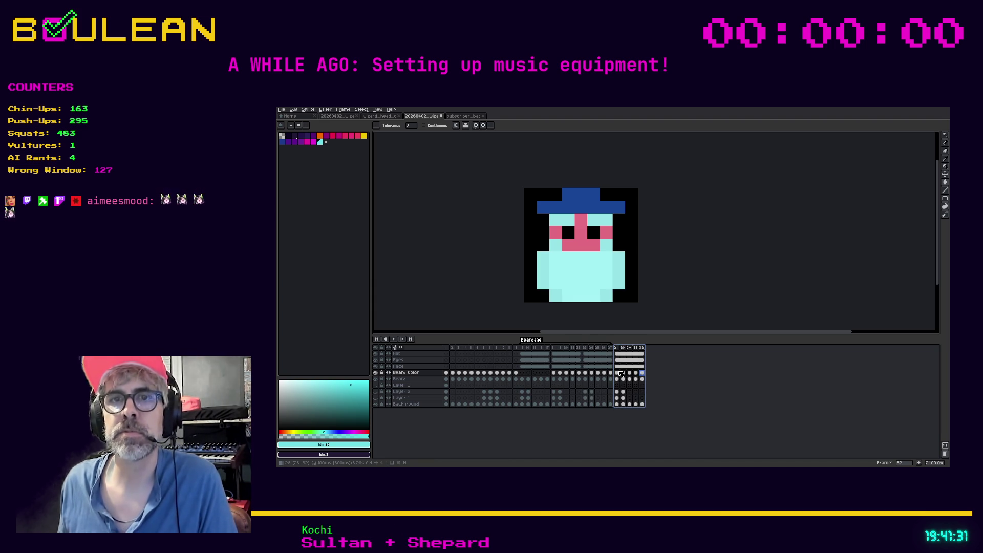
# - Choose a fully bright, saturated green as the paint colour
pyautogui.click(309, 432)
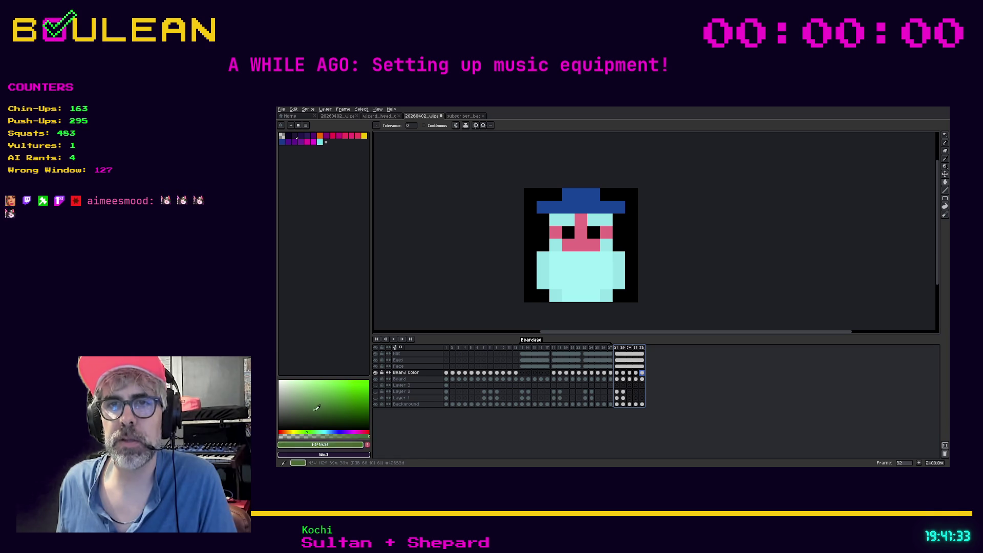
pyautogui.click(363, 382)
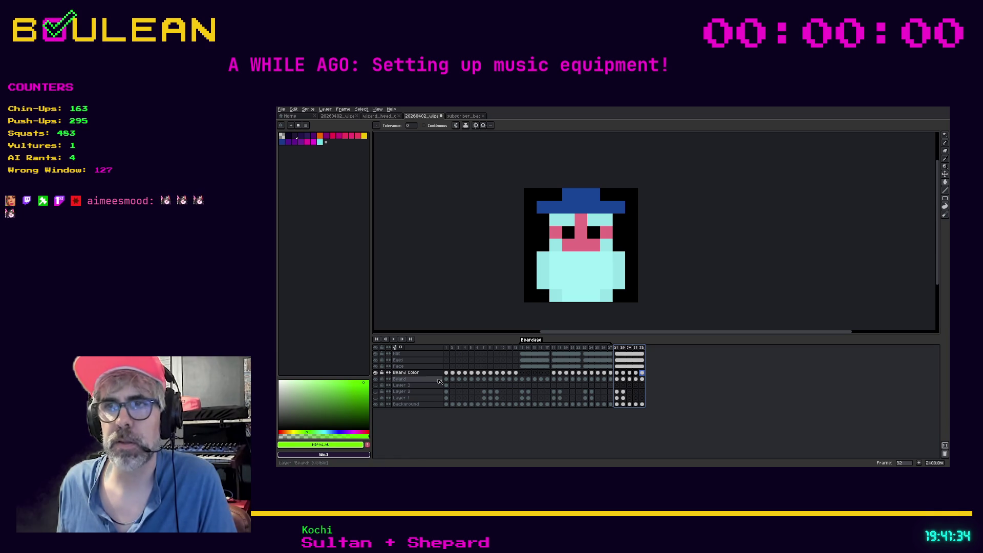
pyautogui.click(618, 372)
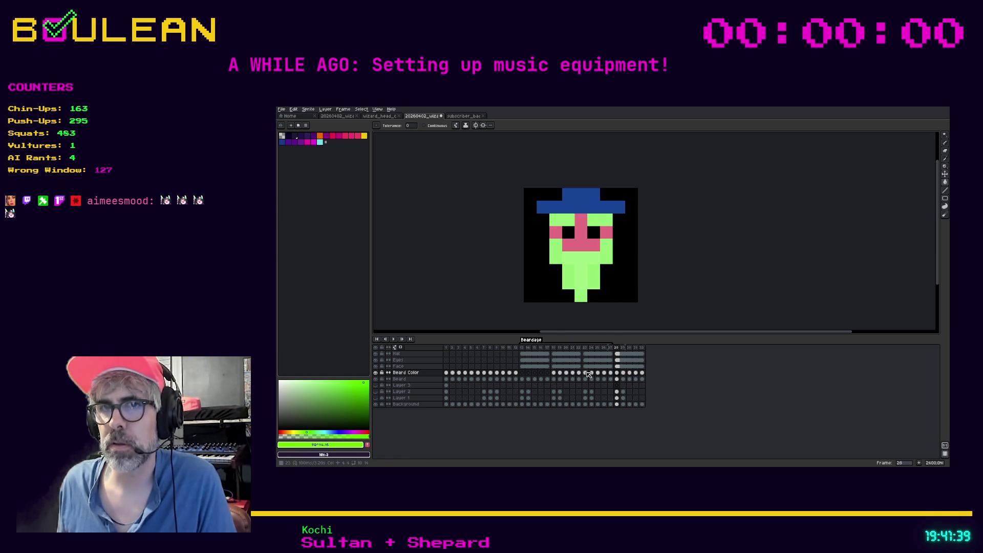
pyautogui.moveTo(358, 399); pyautogui.dragTo(368, 382)
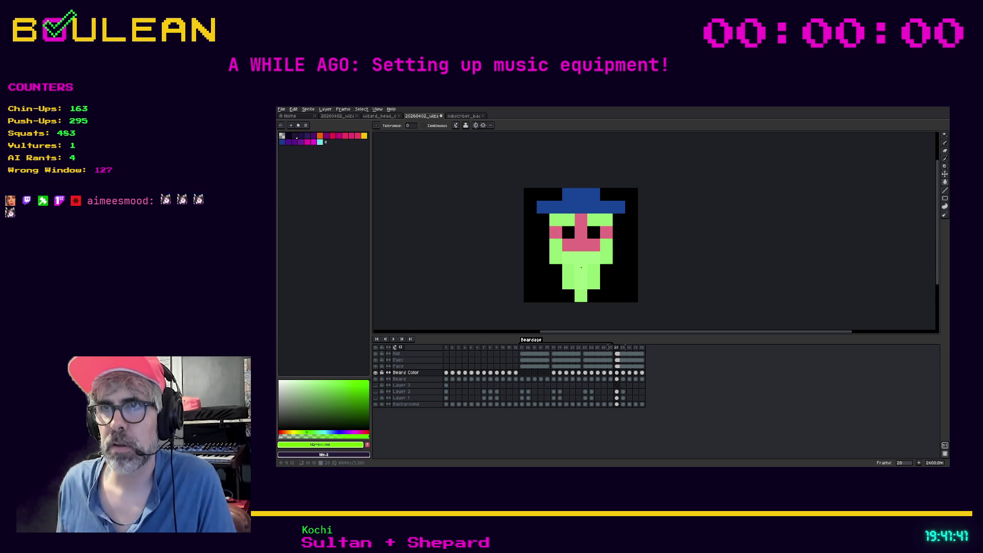
# - Fill the beard light green on frames 29, 30, 31 and 32
pyautogui.click(624, 373)
pyautogui.click(584, 267)
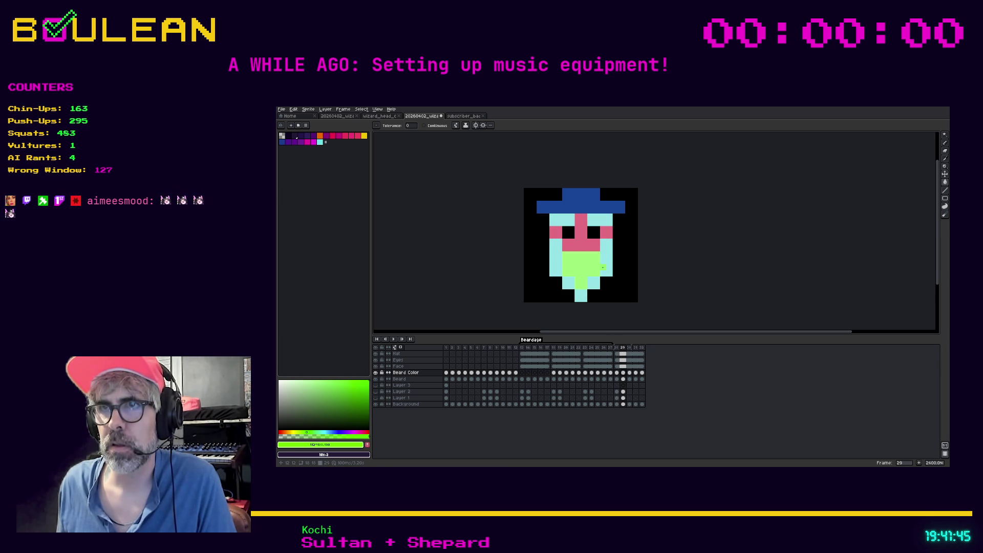
pyautogui.click(629, 373)
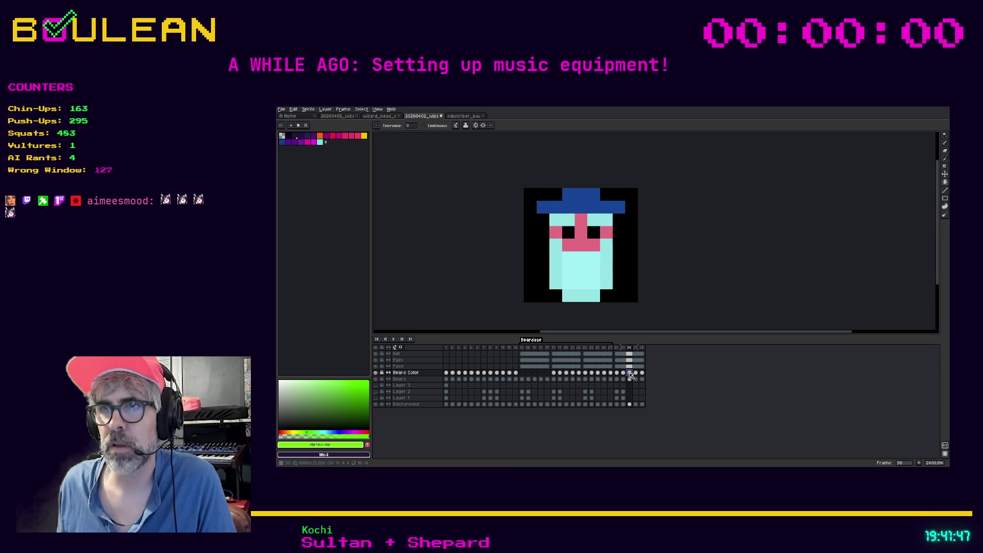
pyautogui.click(584, 272)
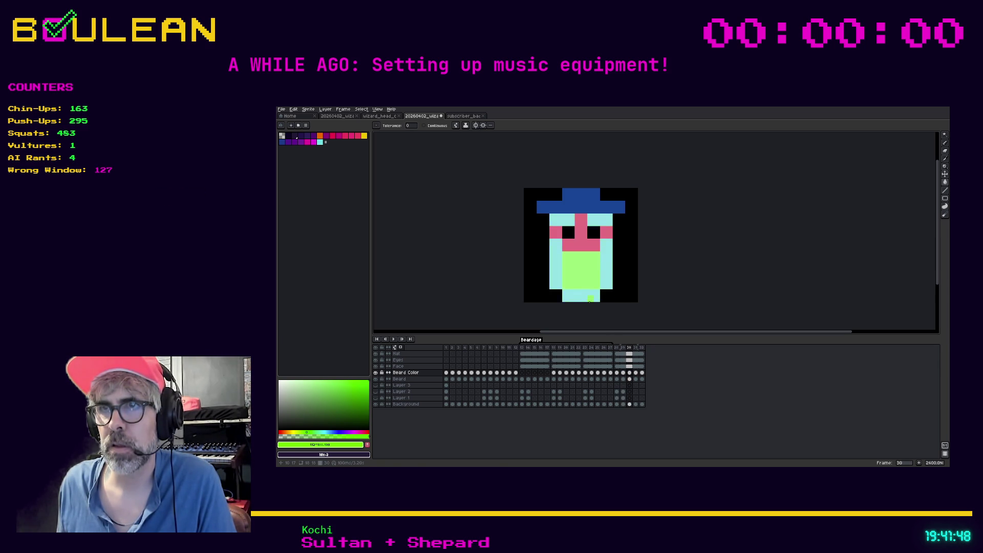
pyautogui.click(635, 373)
pyautogui.click(587, 291)
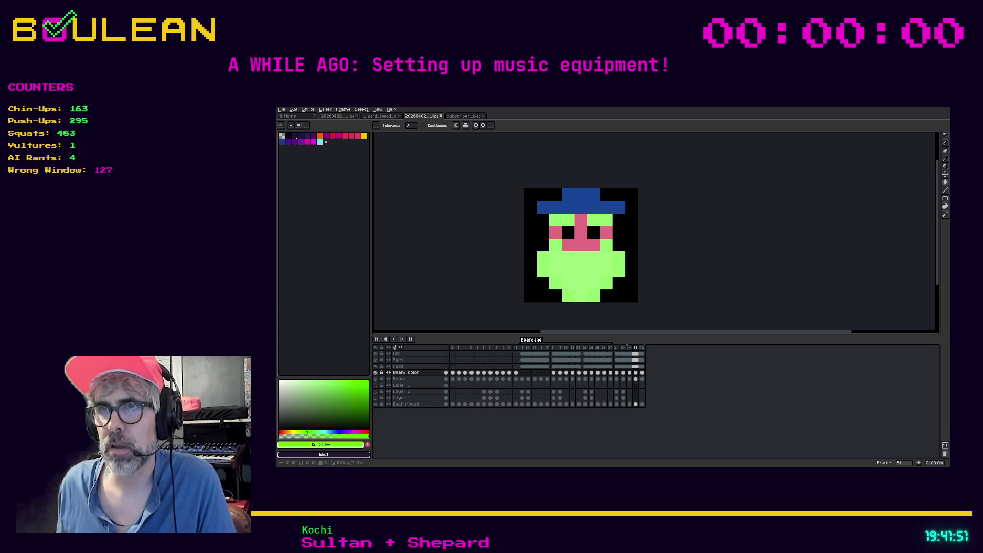
pyautogui.click(642, 373)
pyautogui.click(603, 293)
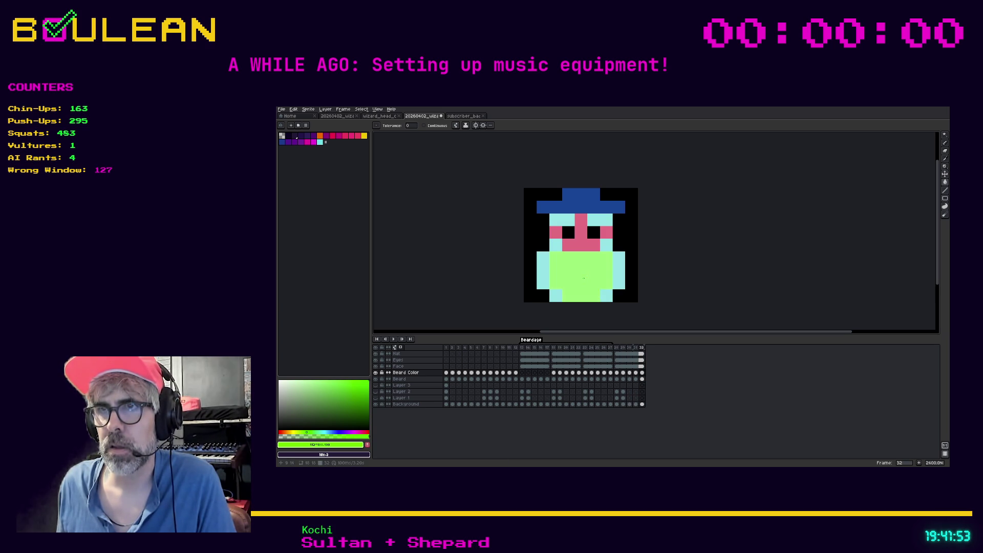
pyautogui.rightClick(411, 374)
# - Rename the Beard Color layer to 'Beard Color 50% Opacity'
pyautogui.click(420, 379)
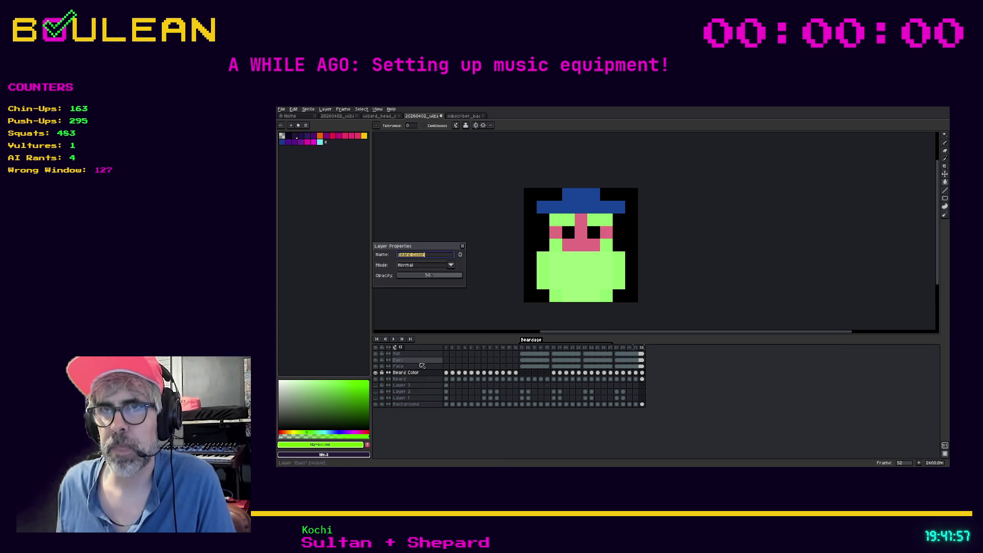
pyautogui.click(437, 257)
pyautogui.write('- ')
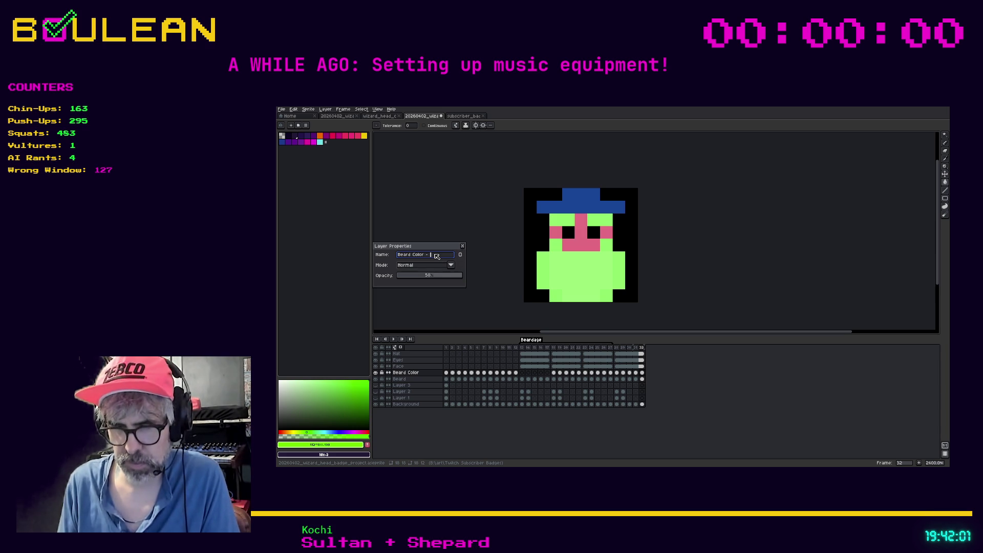
pyautogui.press('BackSpace')
pyautogui.press('BackSpace')
pyautogui.write('50')
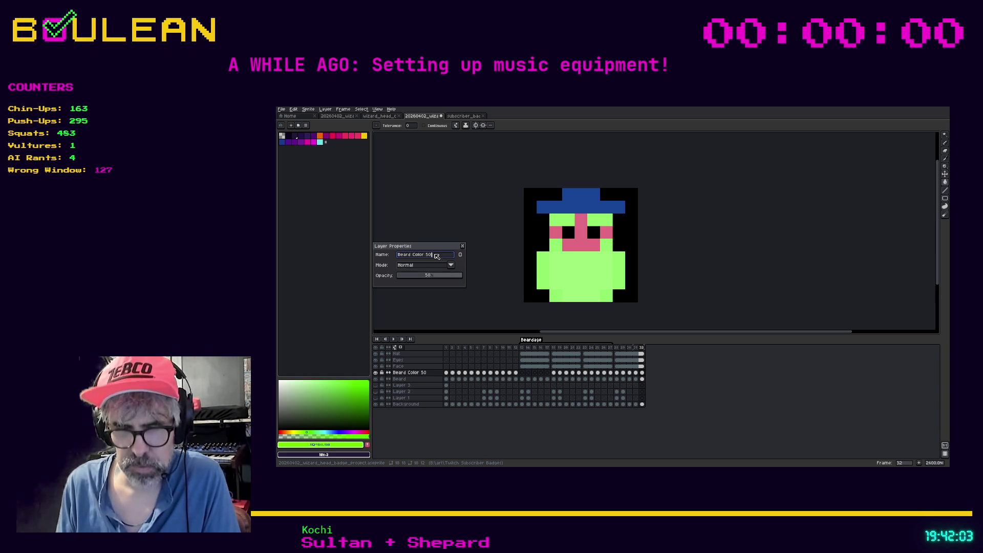
pyautogui.write(' Opacity')
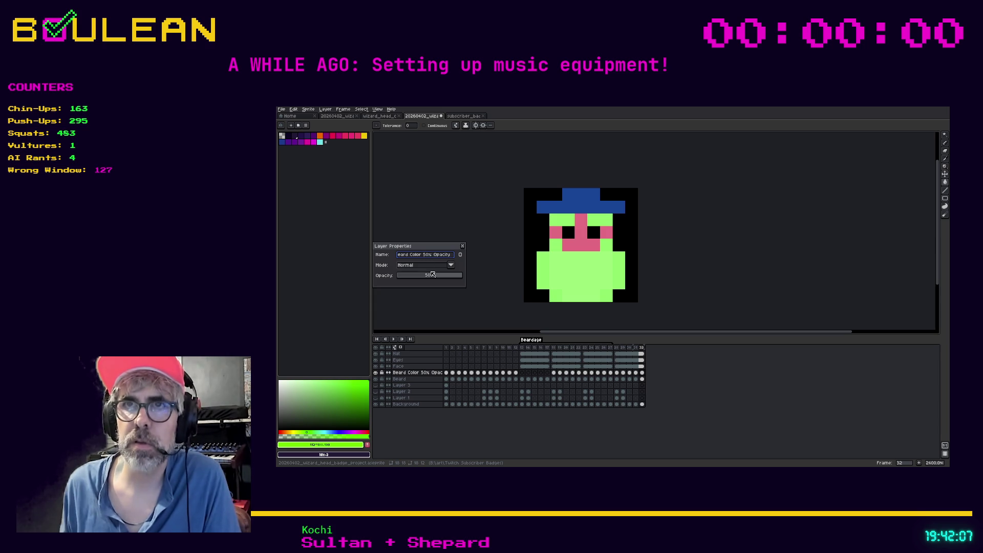
pyautogui.press('BackSpace')
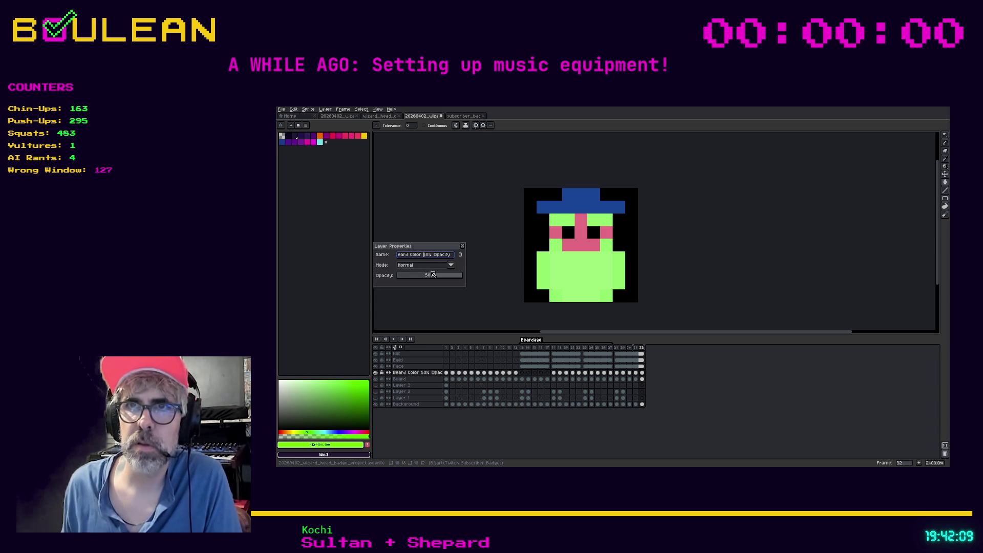
pyautogui.press('Return')
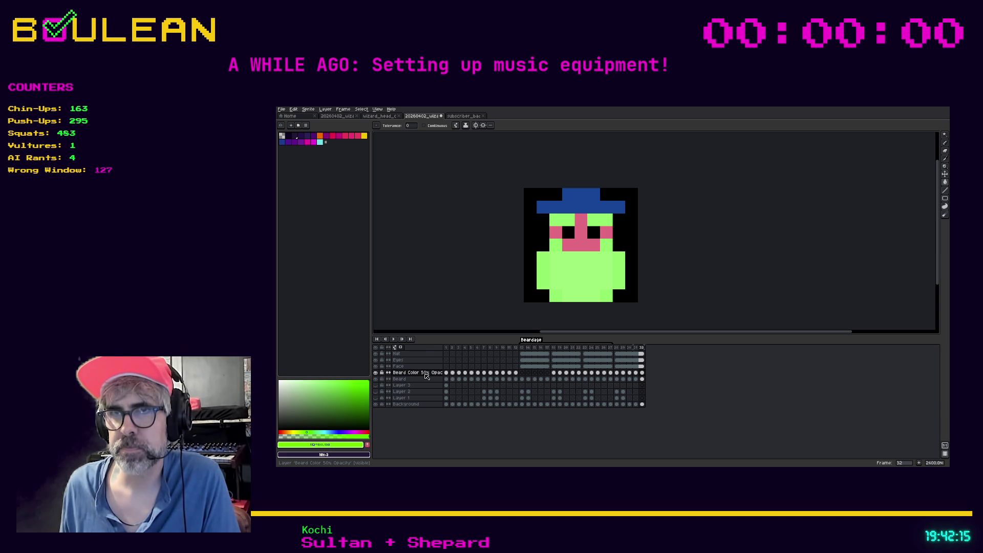
# - Duplicate the layer, renaming the copy for 75% and setting its opacity to 75%
pyautogui.rightClick(426, 377)
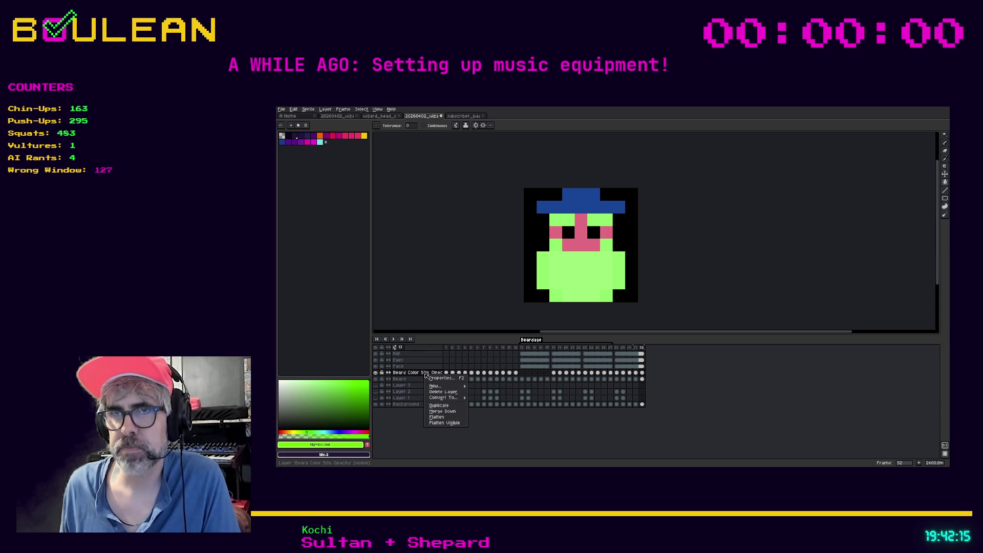
pyautogui.click(447, 406)
pyautogui.doubleClick(418, 372)
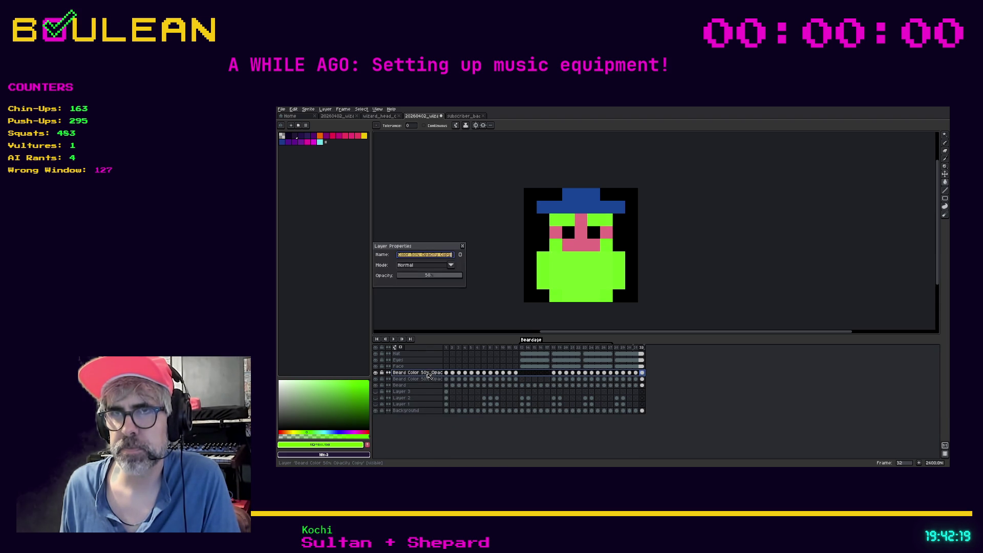
pyautogui.click(416, 255)
pyautogui.press('BackSpace')
pyautogui.press('BackSpace')
pyautogui.write('75%')
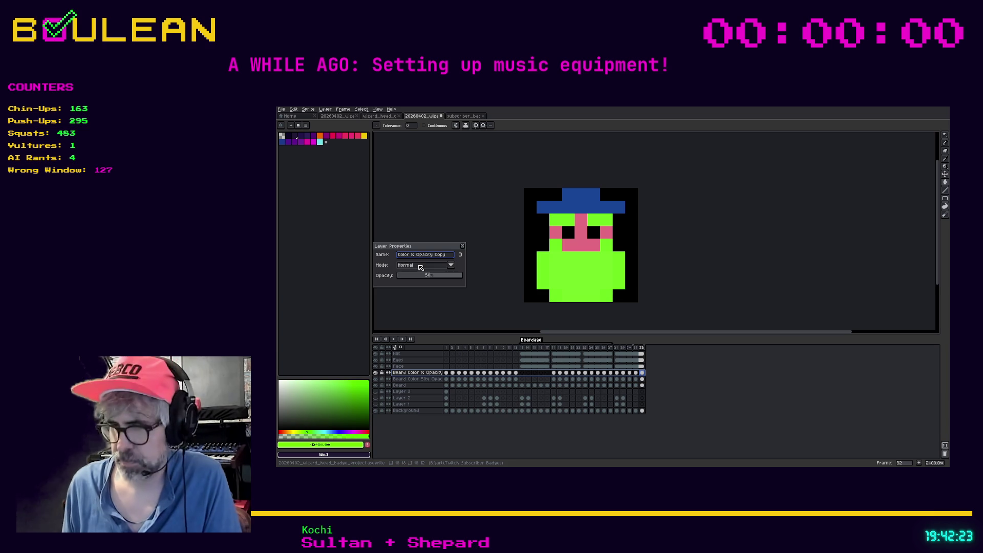
pyautogui.click(442, 276)
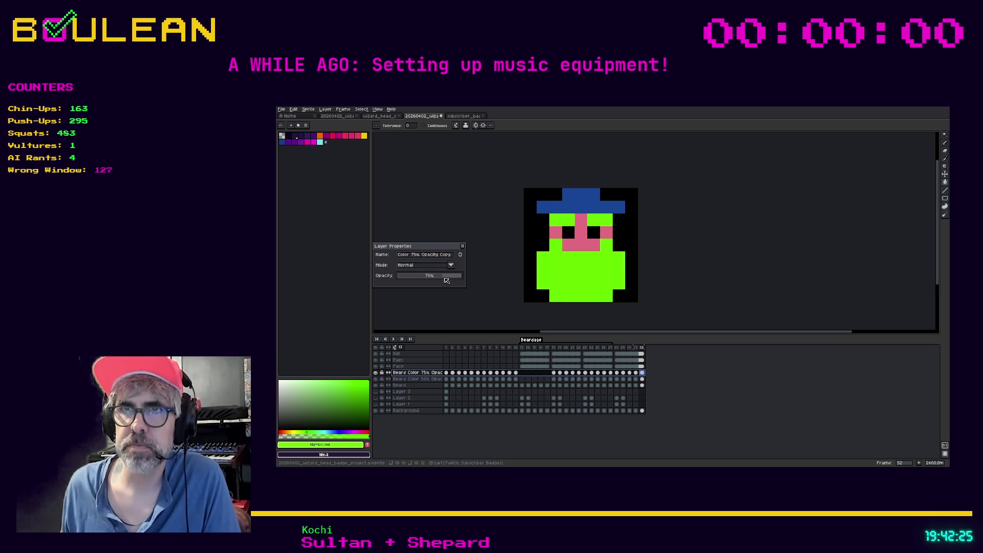
pyautogui.click(463, 247)
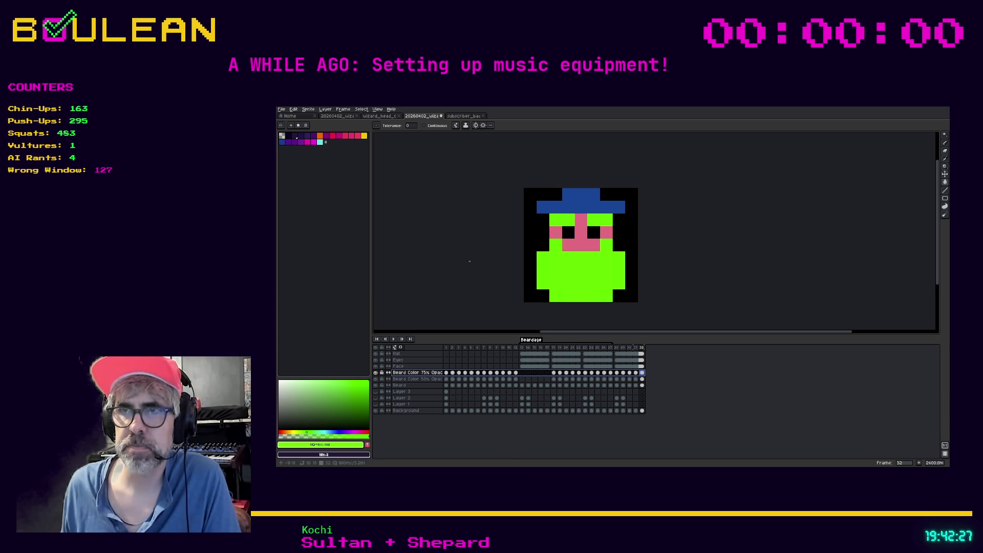
pyautogui.click(555, 374)
pyautogui.moveTo(556, 375); pyautogui.dragTo(643, 375)
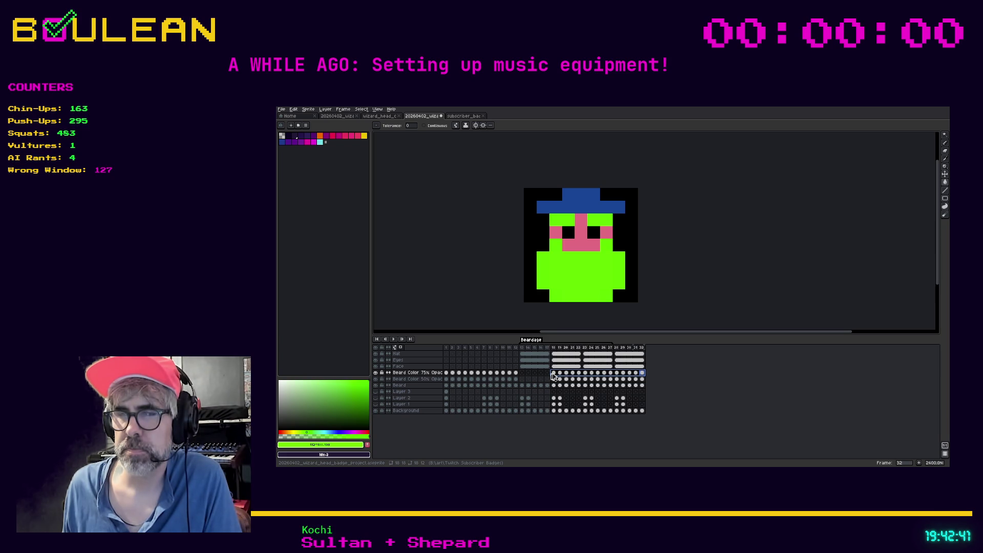
# - Preview the cycle, then clear the beard colour cels in frames 18–32
pyautogui.moveTo(553, 377); pyautogui.dragTo(635, 377)
pyautogui.press('Return')
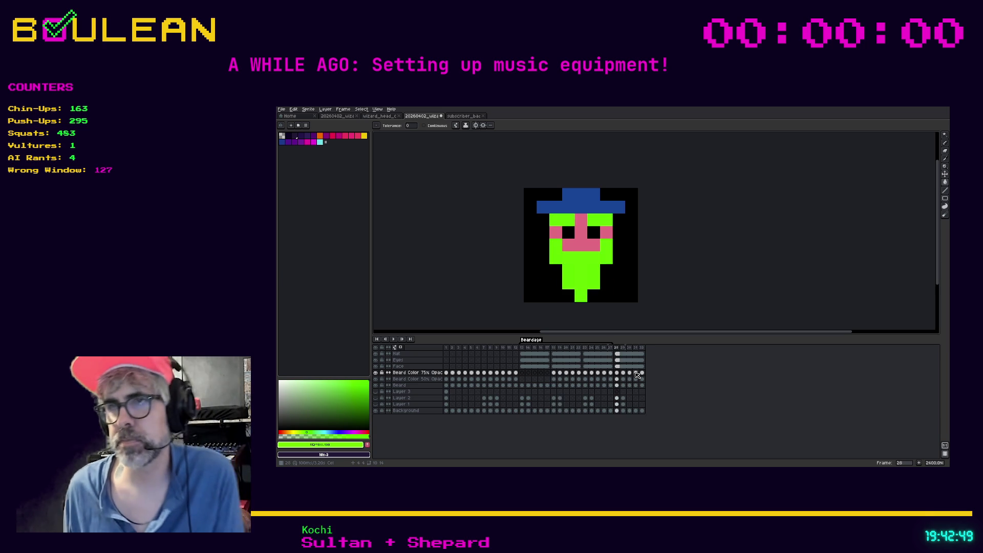
pyautogui.moveTo(554, 372); pyautogui.dragTo(579, 385)
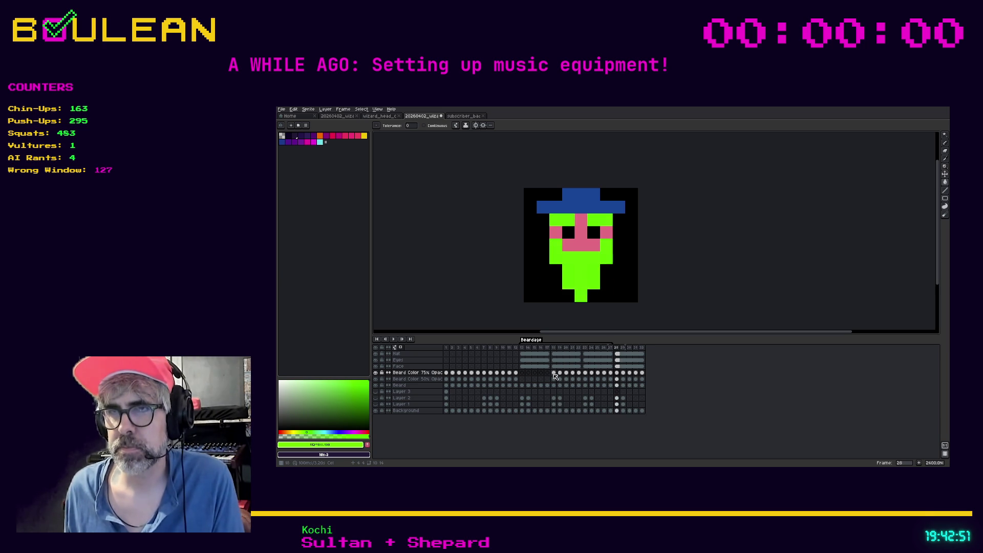
pyautogui.keyDown('shift'); pyautogui.click(642, 372); pyautogui.keyUp('shift')
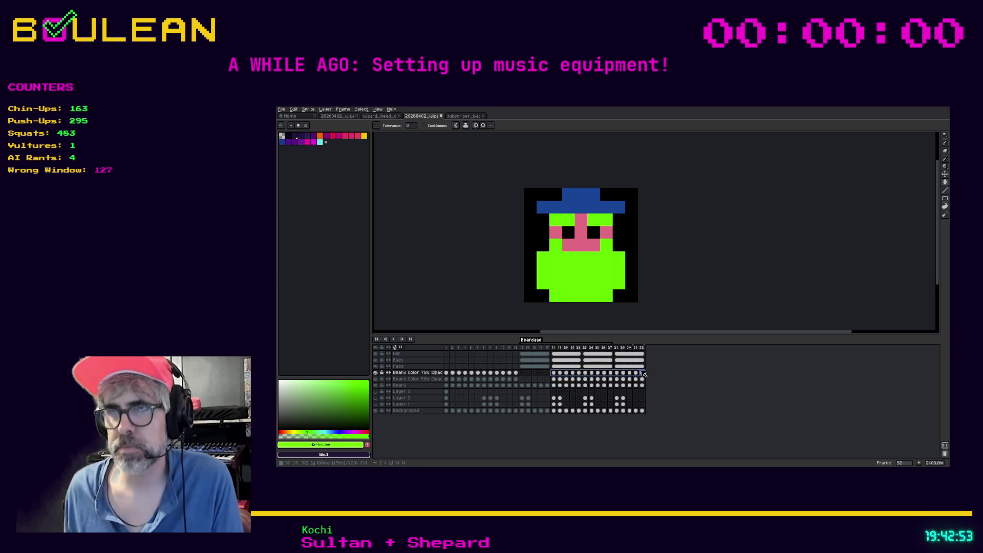
pyautogui.press('Delete')
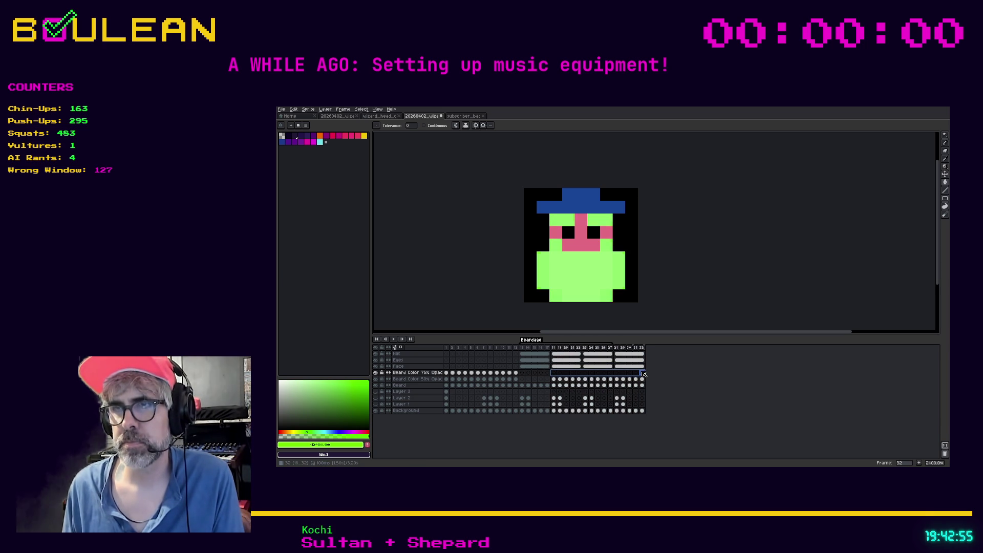
# - Select frames 28–32 and the new frame 33–37 beard cels, then choose purple on frame 33
pyautogui.moveTo(617, 347); pyautogui.dragTo(655, 352)
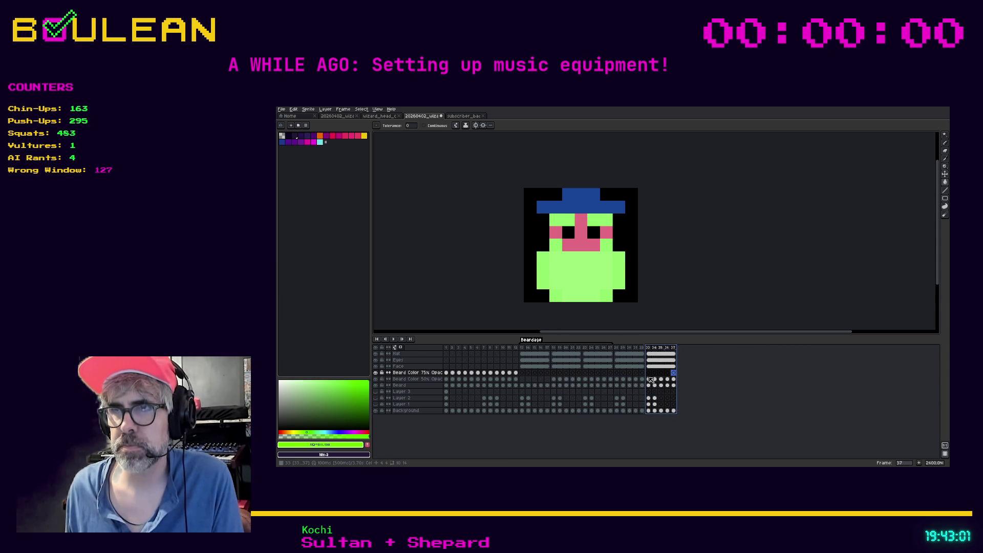
pyautogui.click(649, 373)
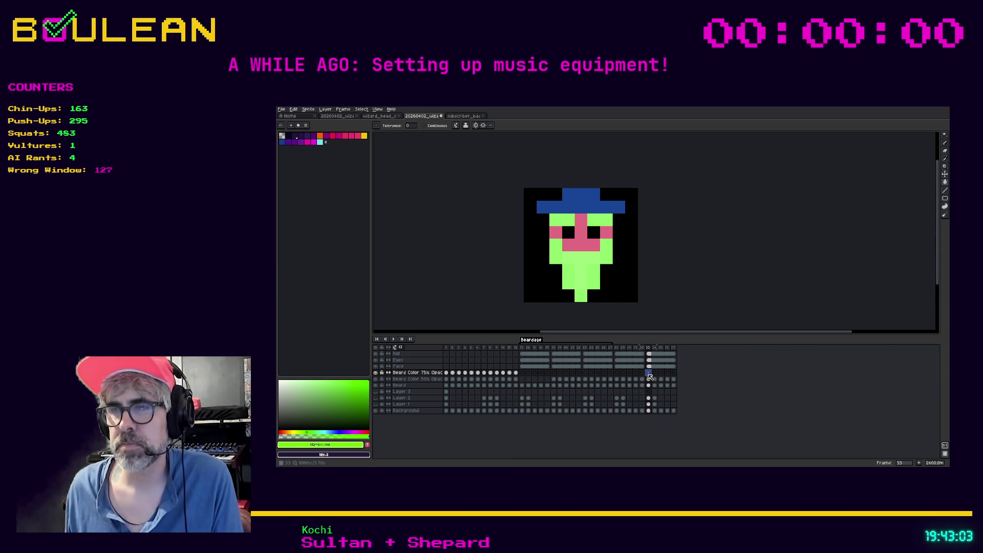
pyautogui.moveTo(648, 380); pyautogui.dragTo(674, 380)
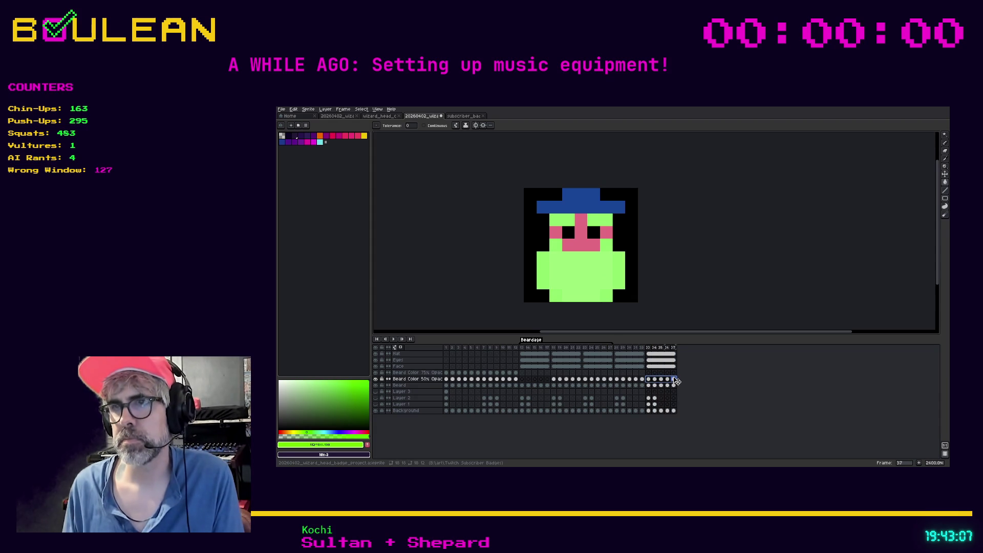
pyautogui.click(648, 374)
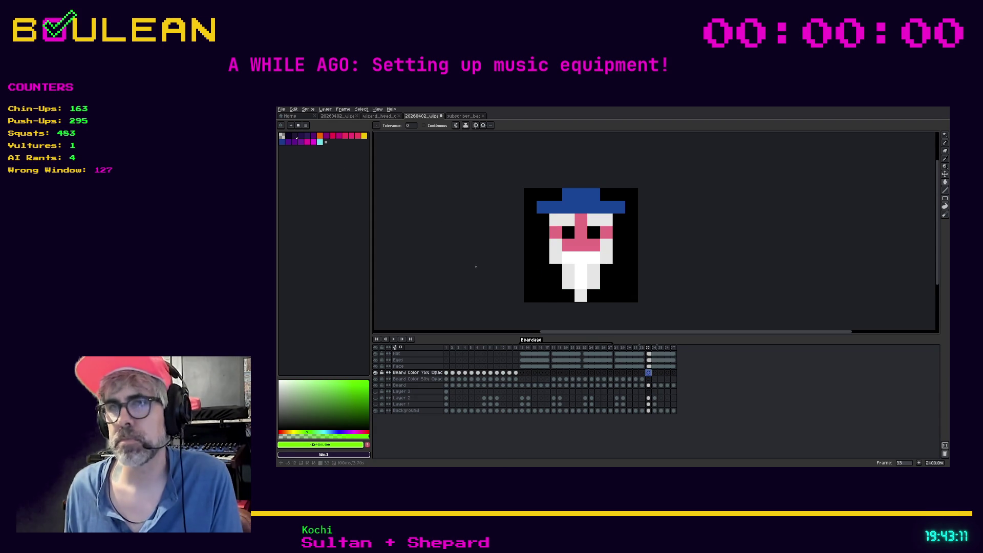
pyautogui.click(301, 142)
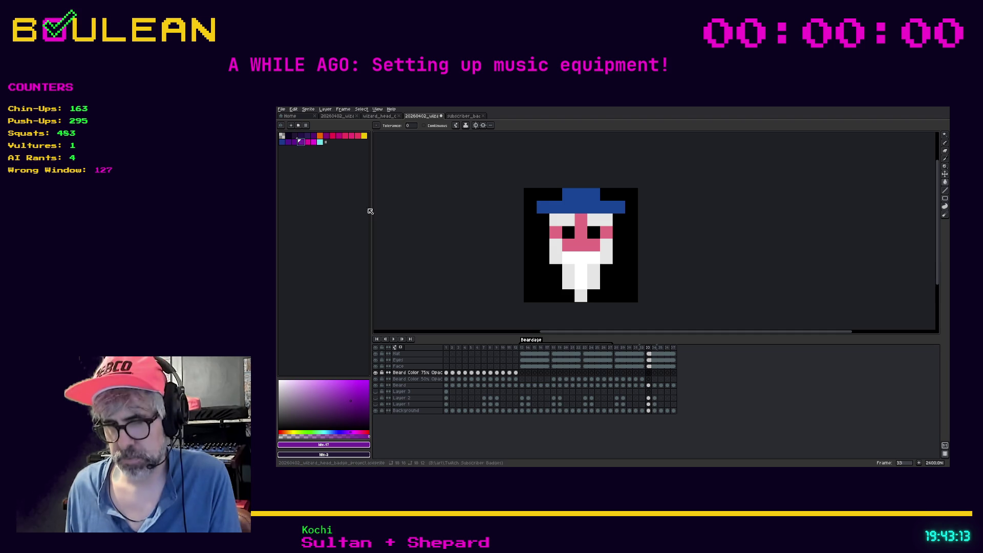
# - Undo a trial purple fill and load a small green, yellow and magenta palette
pyautogui.click(583, 289)
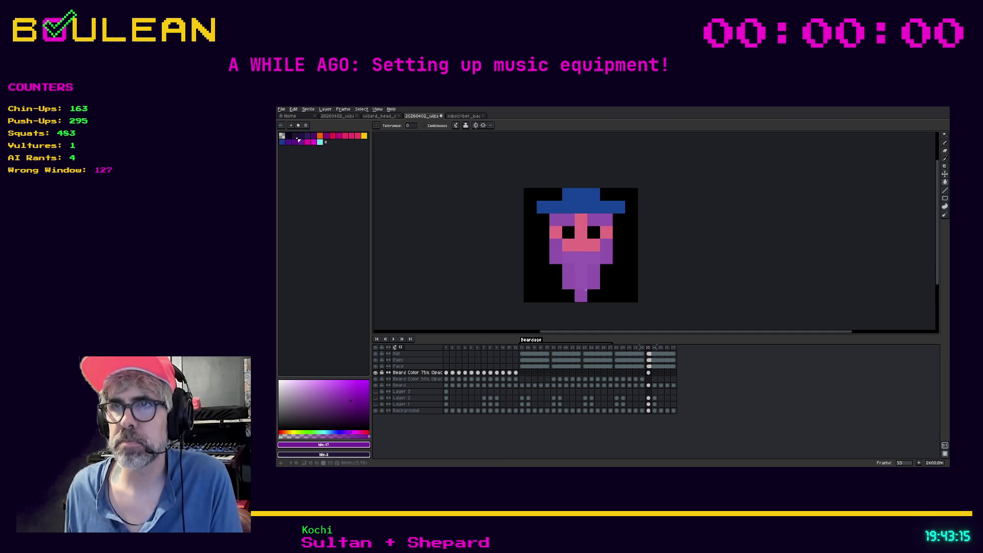
pyautogui.hotkey('ctrl', 'z')
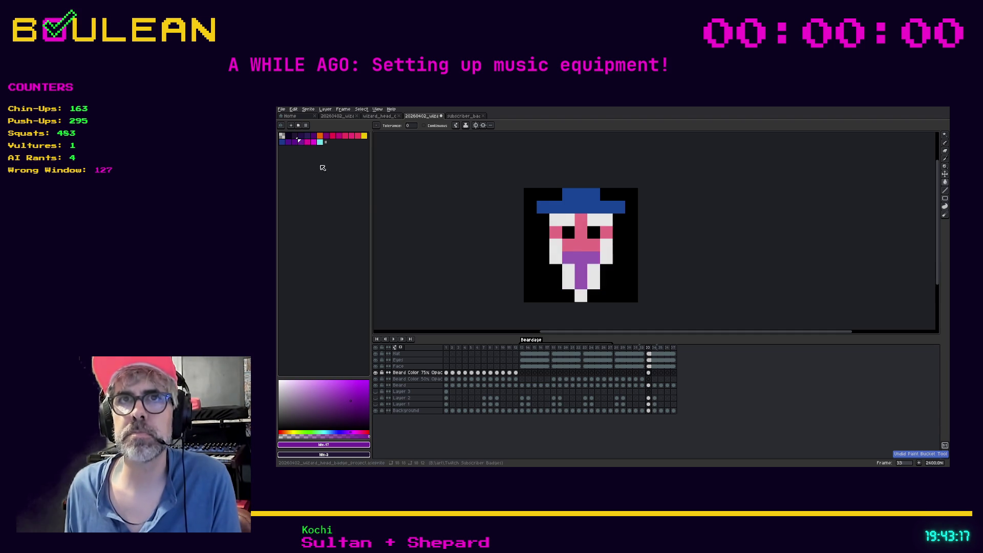
pyautogui.hotkey('ctrl', 'z')
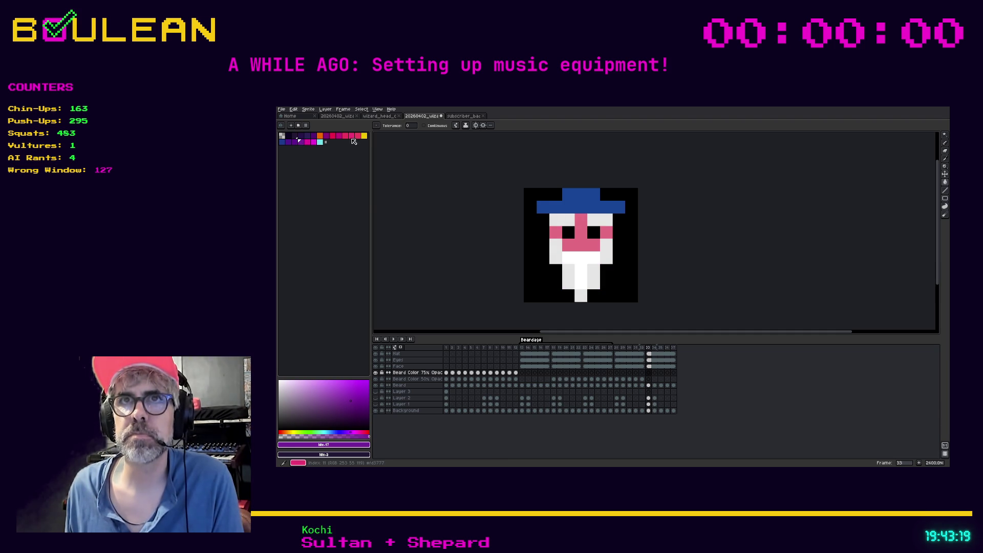
pyautogui.click(314, 143)
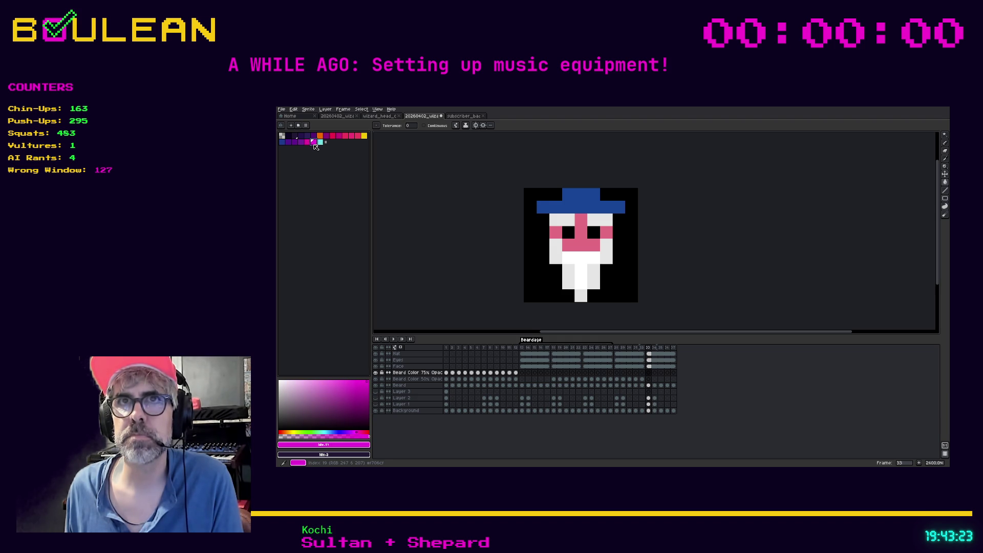
pyautogui.click(307, 125)
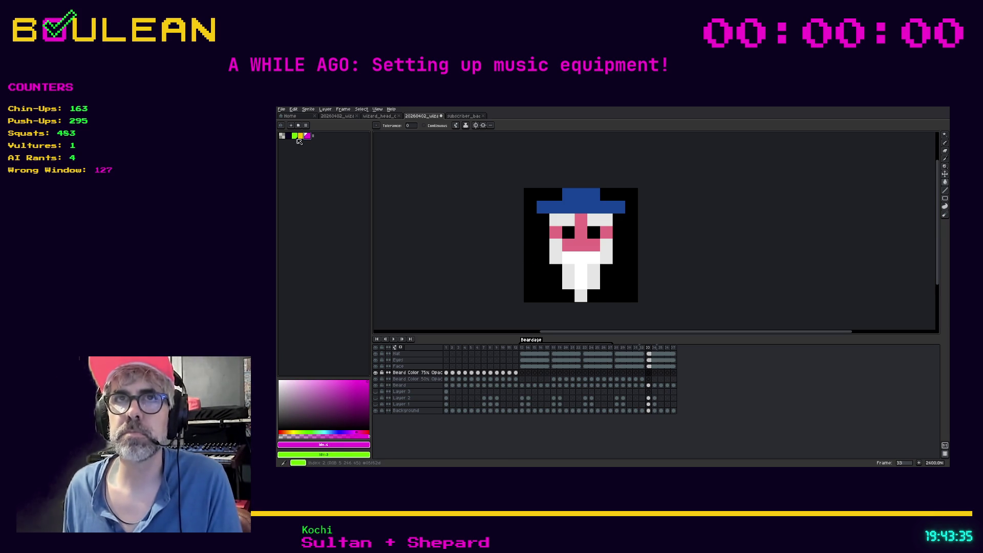
pyautogui.click(301, 138)
# - Fill frame 33's face and beard yellow, comparing it with frames 18 and 20
pyautogui.click(595, 277)
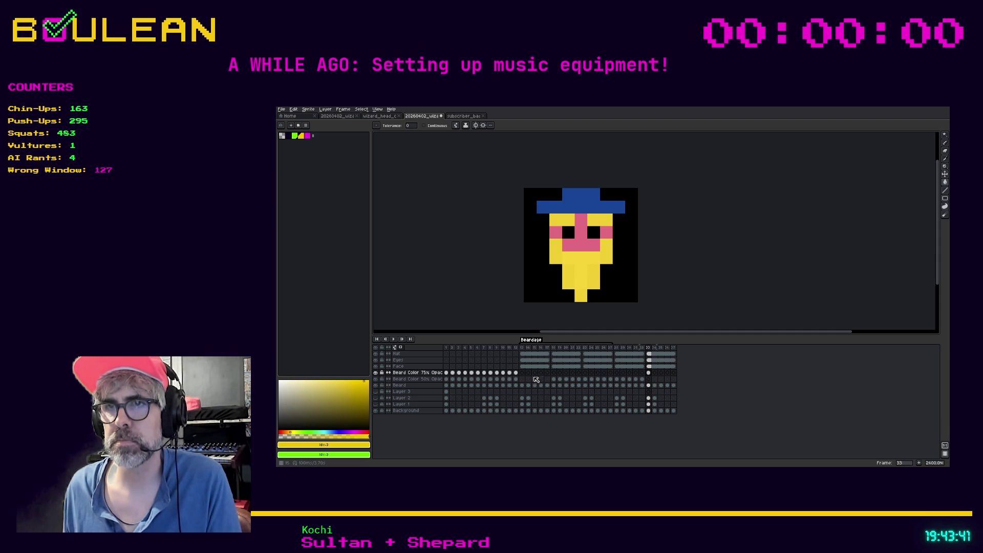
pyautogui.click(554, 373)
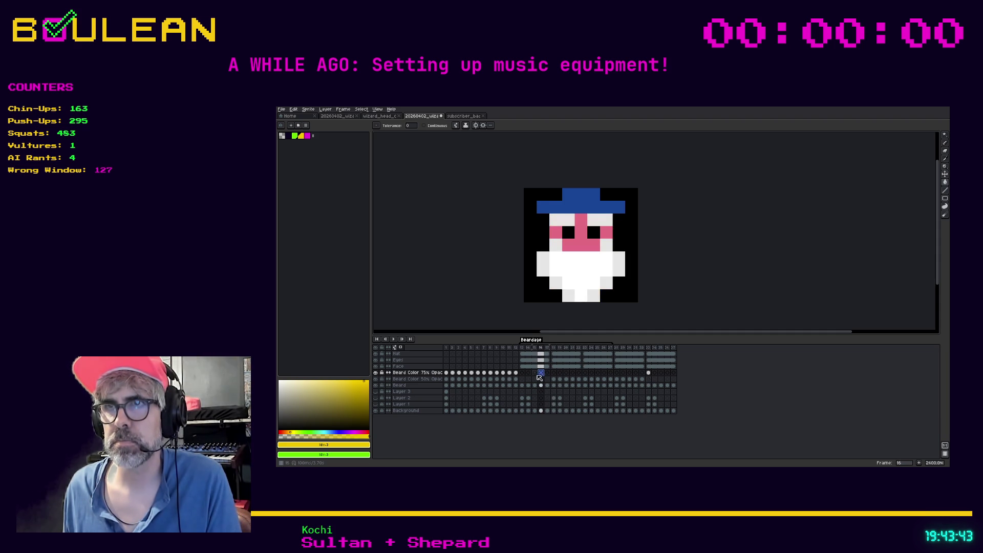
pyautogui.click(566, 373)
pyautogui.click(648, 374)
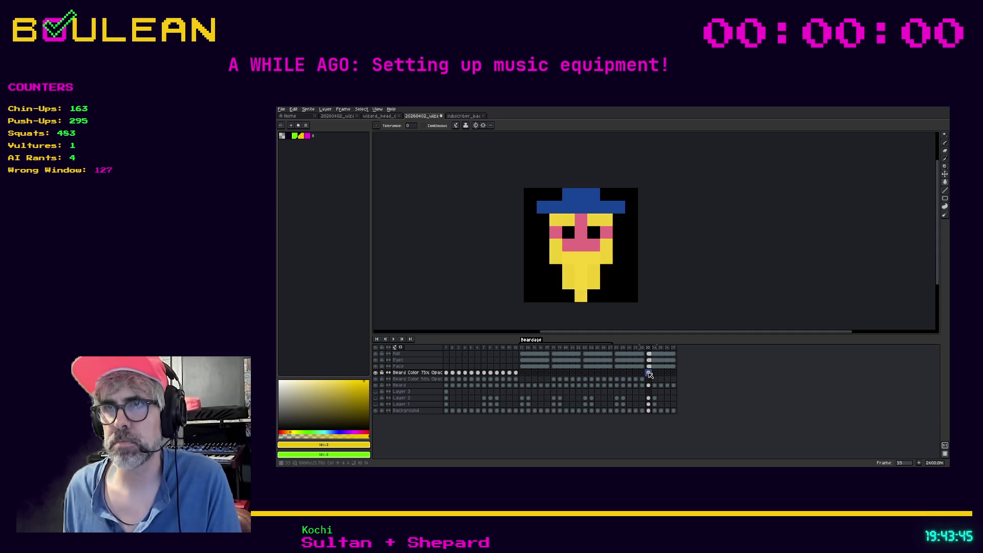
# - Bucket-fill the face and beard magenta on frames 33 through 37
pyautogui.click(308, 136)
pyautogui.click(577, 267)
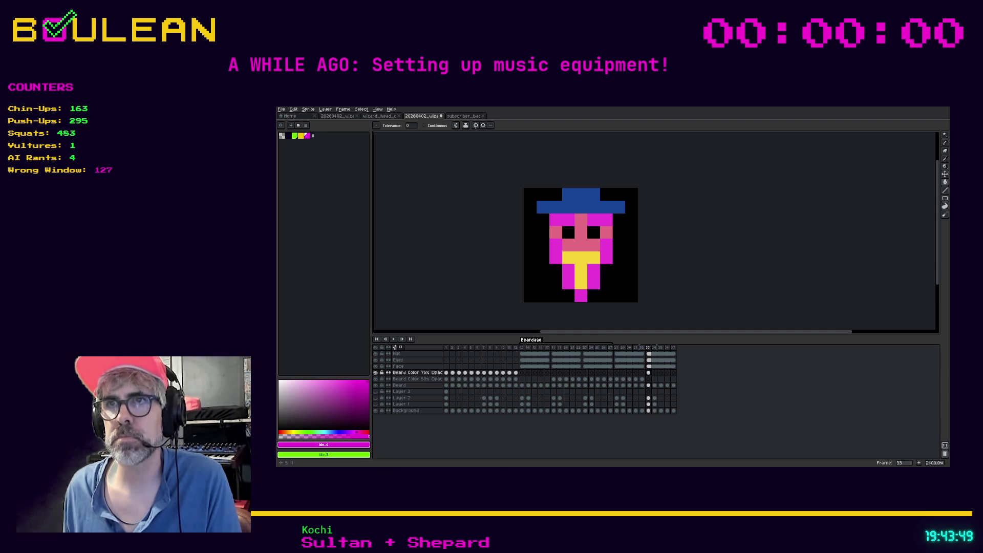
pyautogui.click(655, 372)
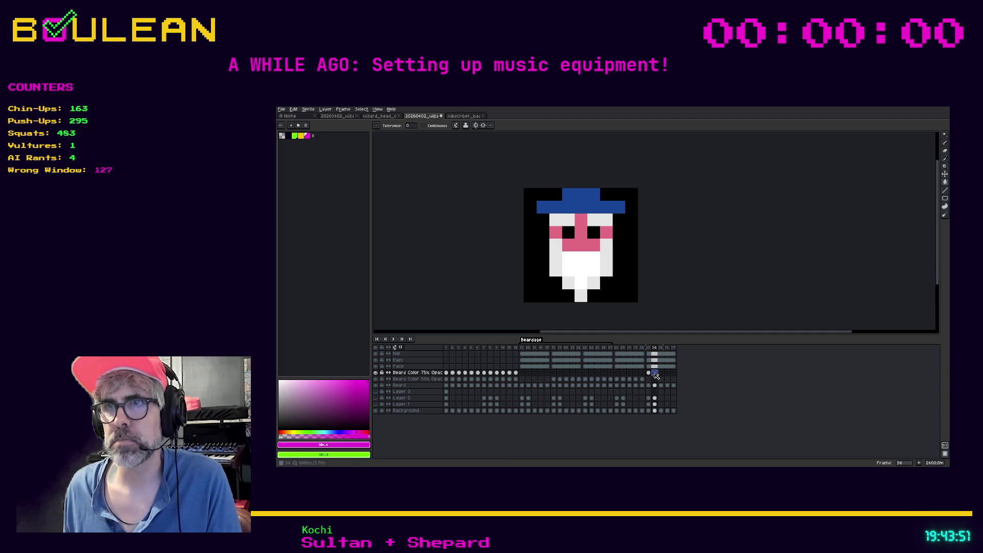
pyautogui.press('Right')
pyautogui.click(558, 273)
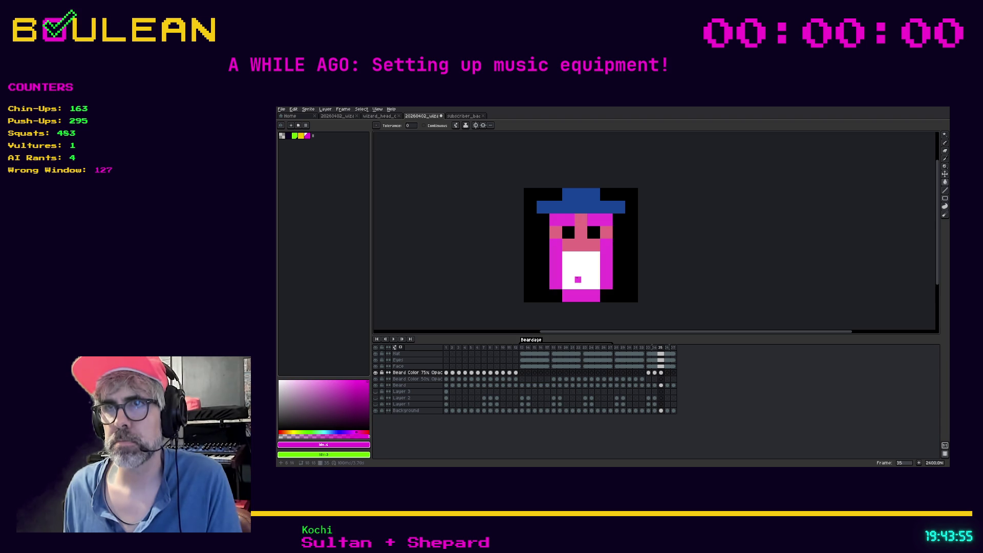
pyautogui.click(578, 280)
pyautogui.click(667, 373)
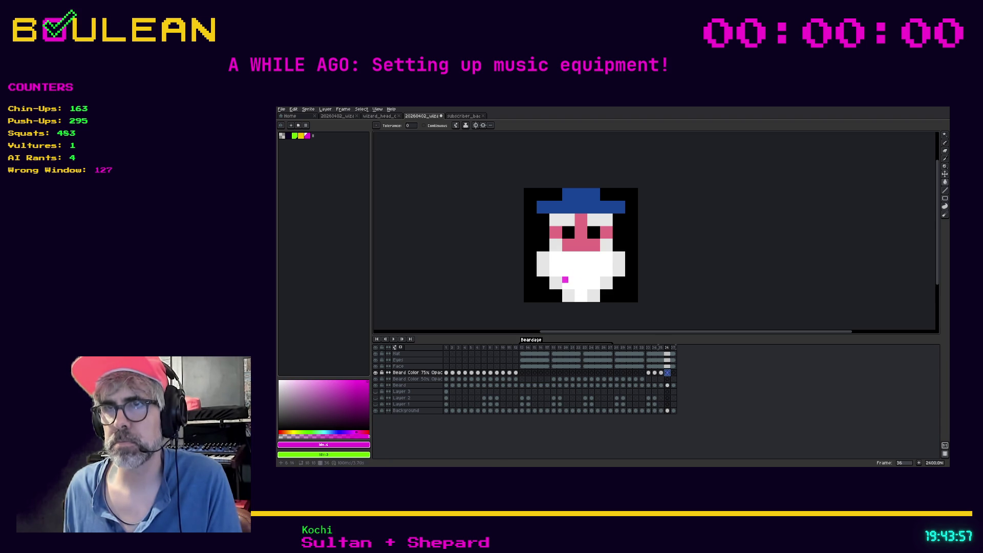
pyautogui.click(582, 277)
pyautogui.click(674, 372)
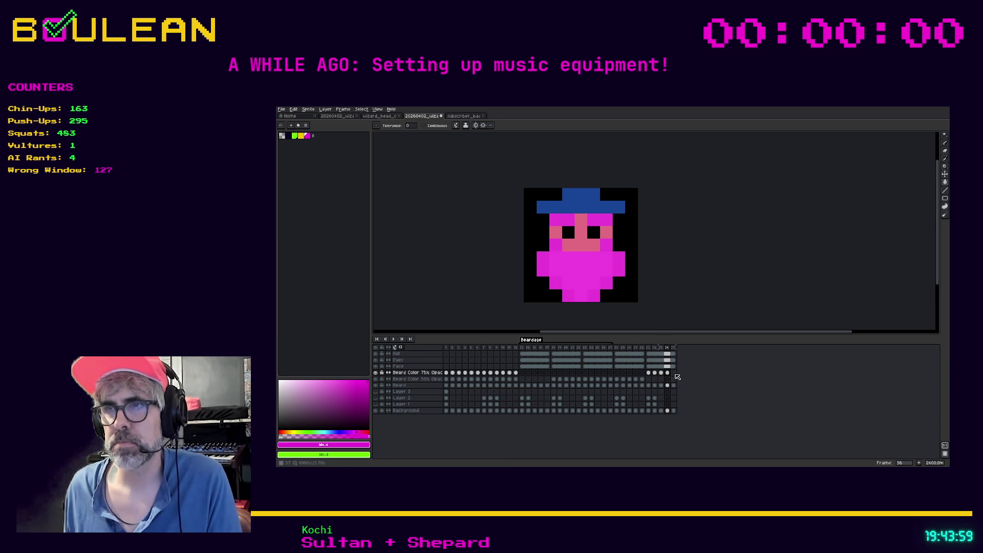
pyautogui.click(543, 271)
pyautogui.click(583, 280)
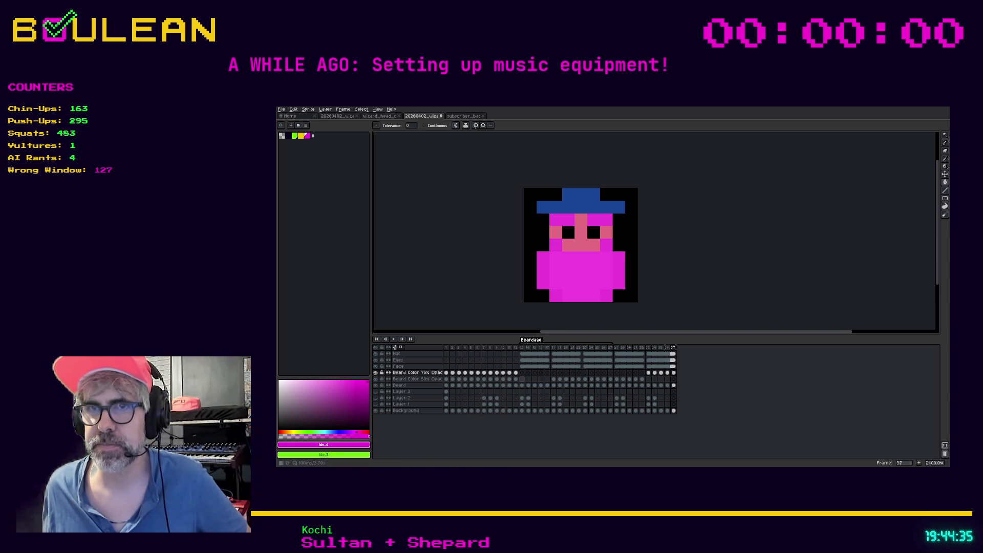
pyautogui.rightClick(417, 373)
# - Set the Beard Color 75% layer's opacity to 85% in its Layer Properties
pyautogui.moveTo(441, 397)
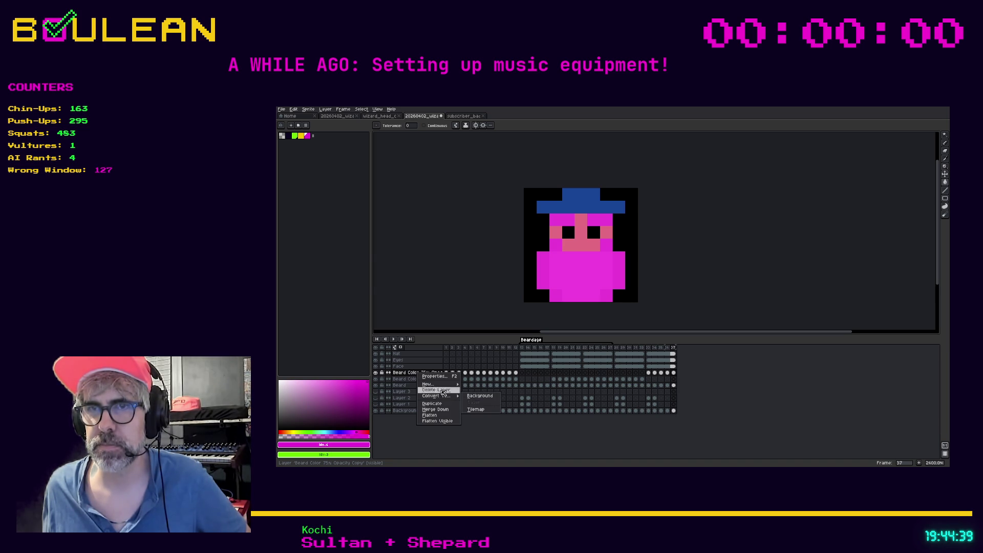
pyautogui.click(435, 376)
pyautogui.click(447, 276)
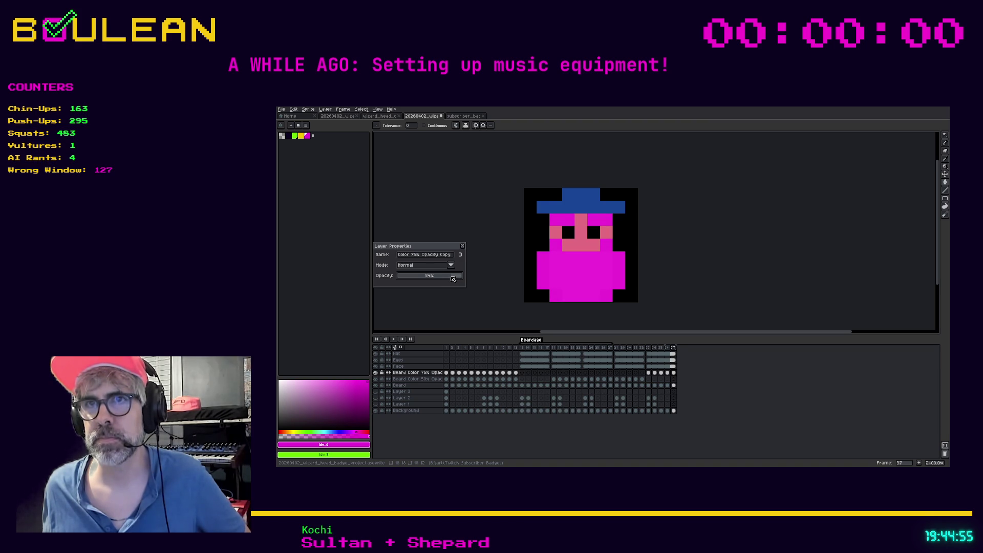
pyautogui.scroll(5, 451, 279)
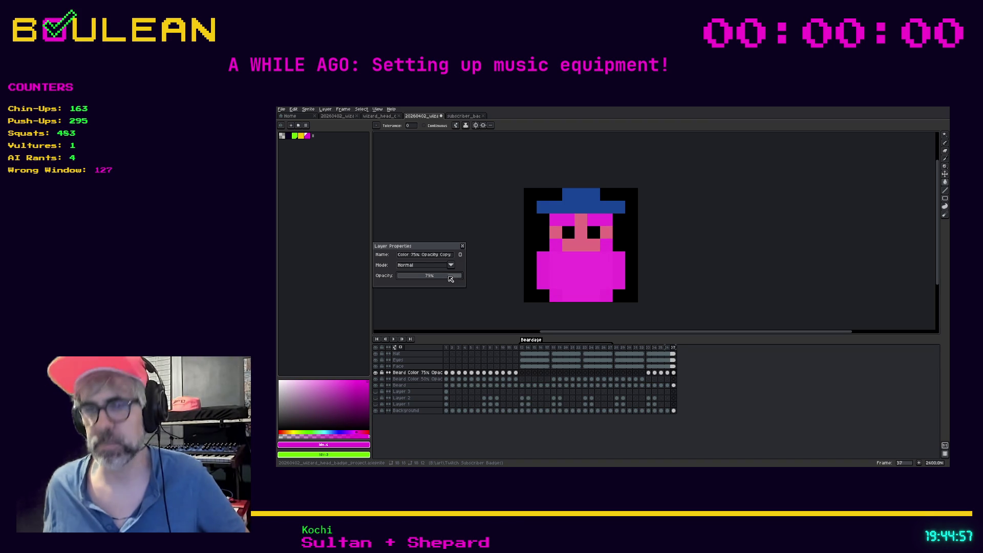
pyautogui.scroll(1, 451, 278)
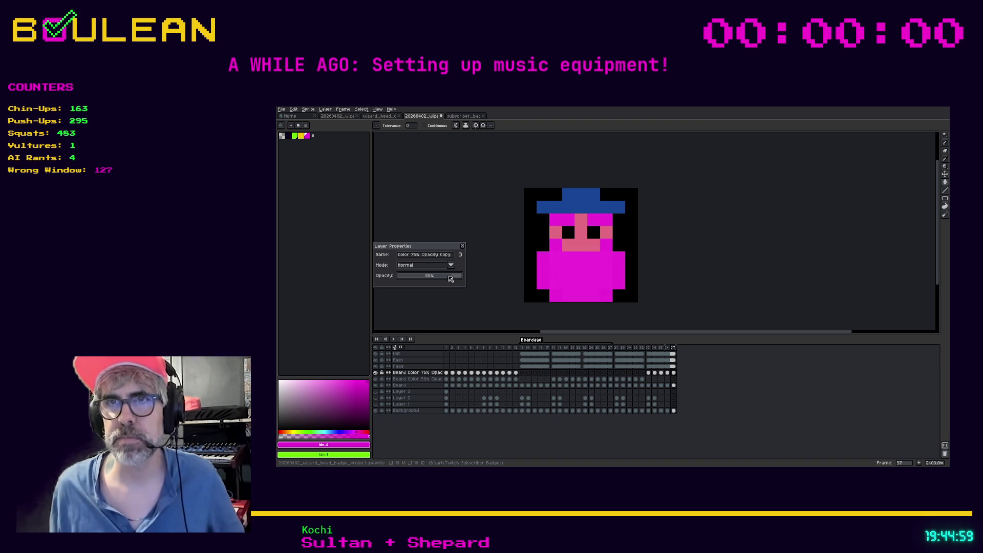
pyautogui.click(463, 246)
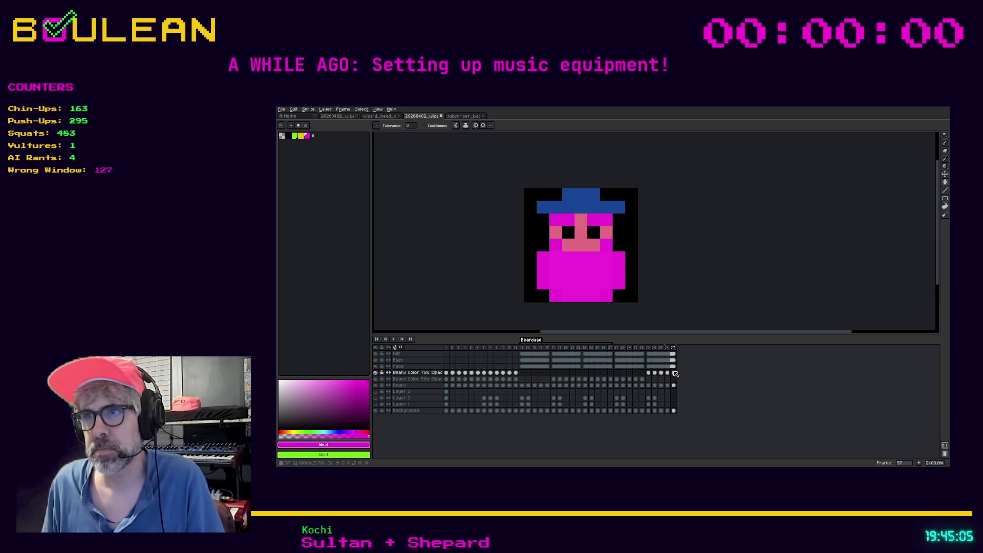
pyautogui.moveTo(675, 375)
pyautogui.mouseDown()
pyautogui.moveTo(652, 375)
pyautogui.moveTo(671, 348)
pyautogui.moveTo(648, 353)
pyautogui.mouseUp()
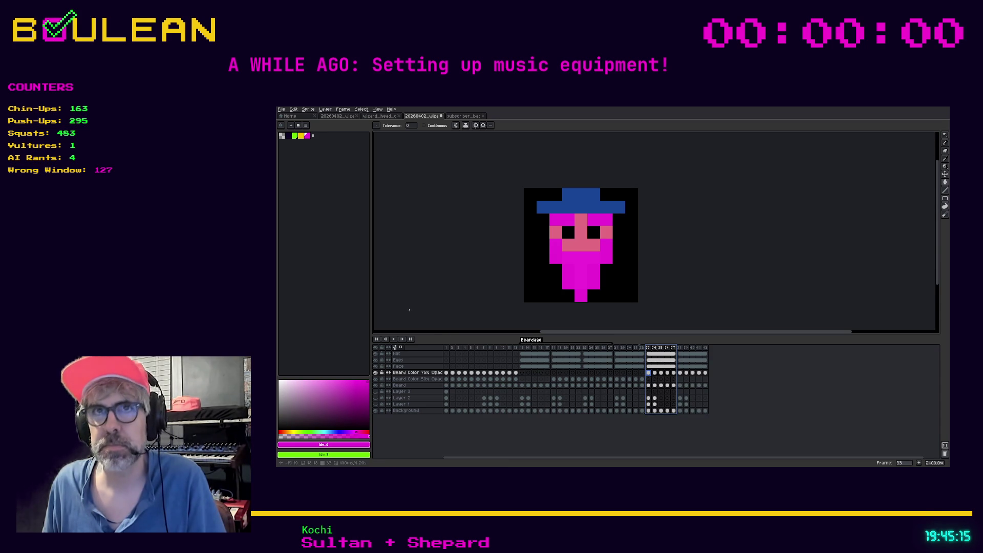
# - Fill the face and beard green on frames 33 and 35
pyautogui.click(295, 137)
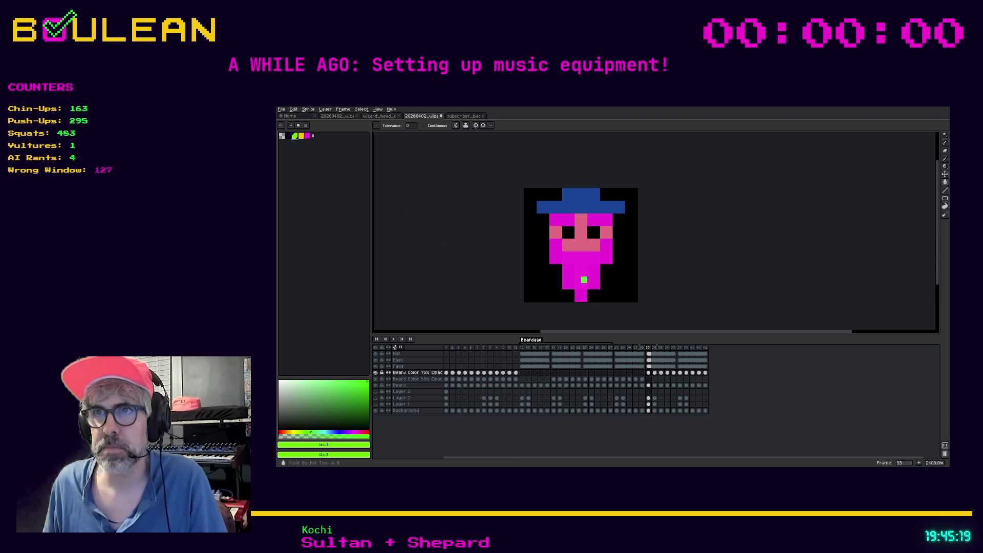
pyautogui.click(578, 271)
pyautogui.click(568, 279)
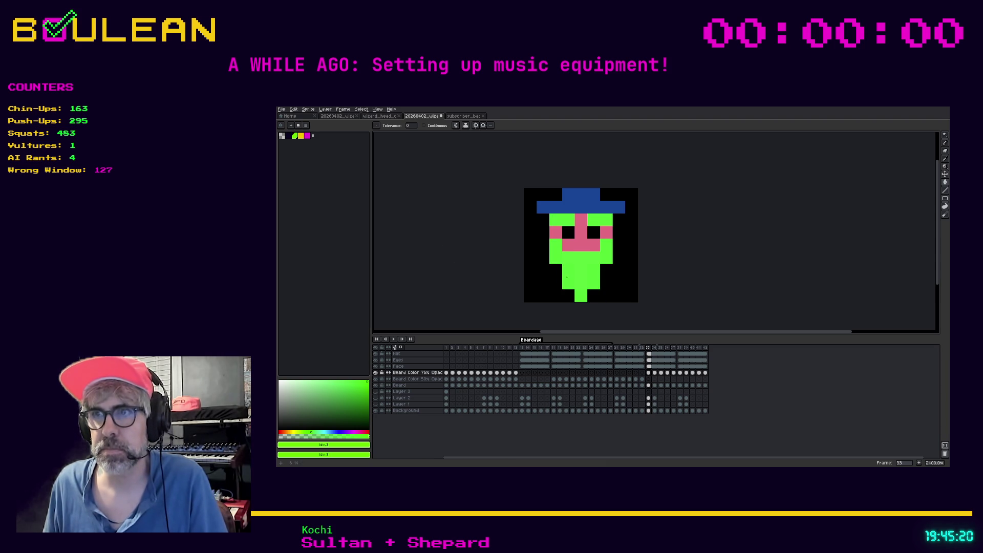
pyautogui.click(656, 376)
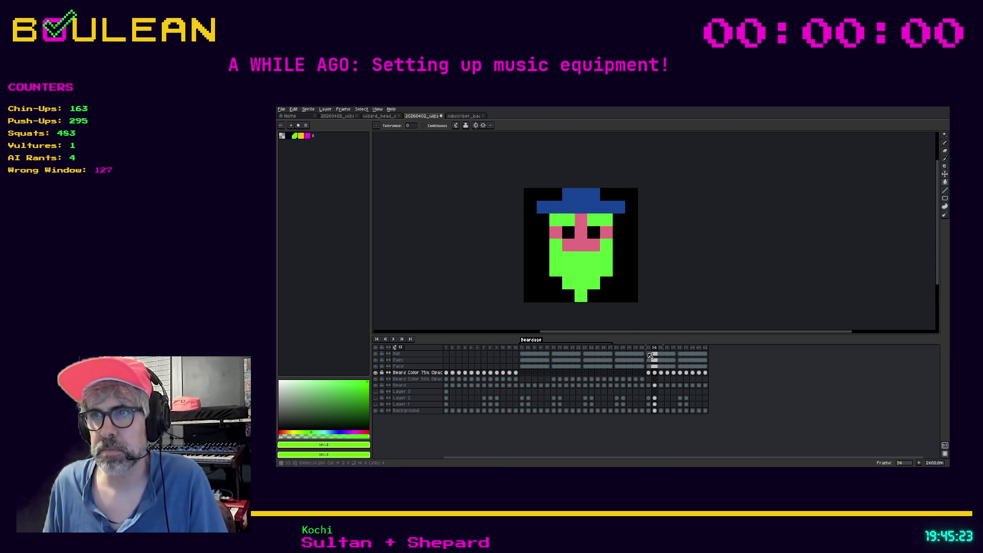
pyautogui.click(661, 373)
pyautogui.click(578, 267)
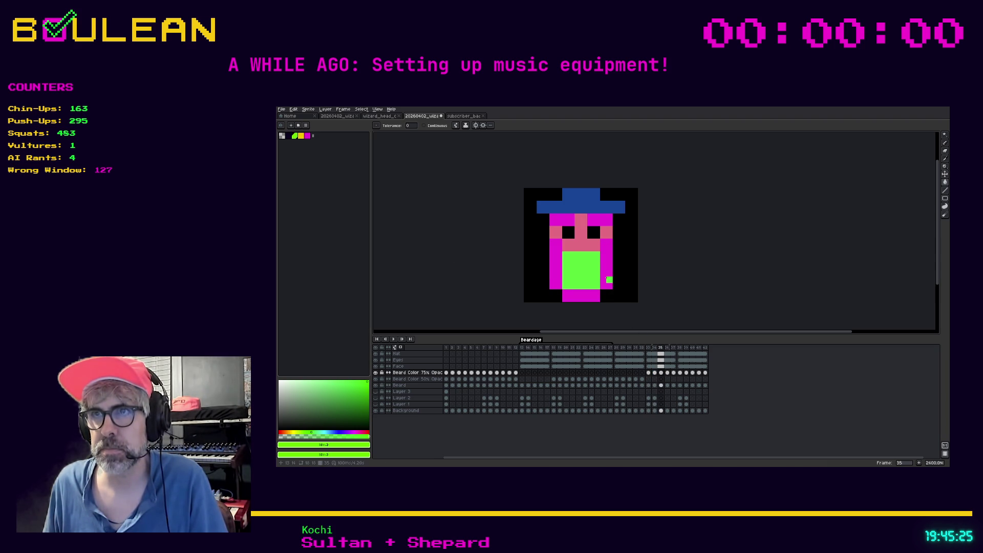
pyautogui.click(604, 277)
# - Fill the remaining magenta beard green on frames 36 and 37
pyautogui.click(667, 373)
pyautogui.click(578, 271)
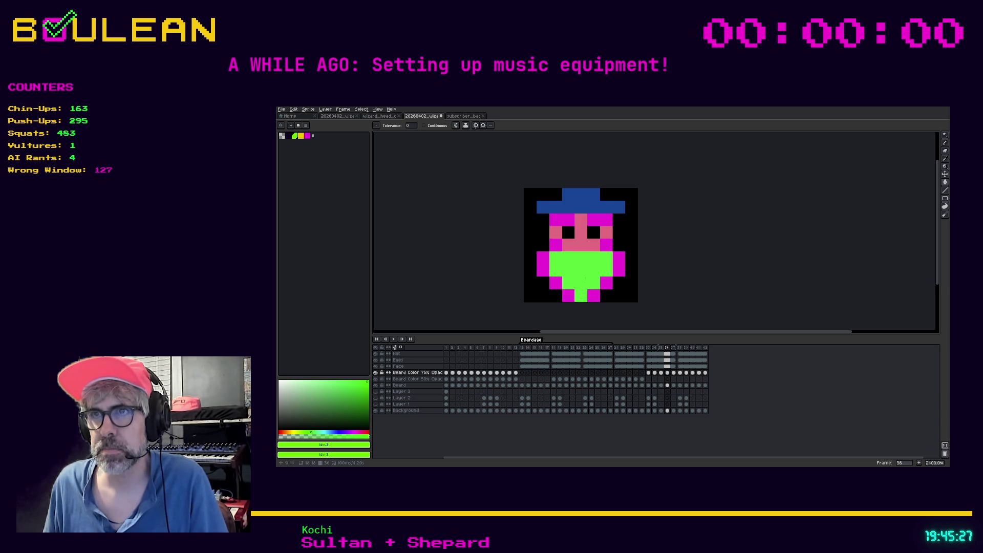
pyautogui.click(612, 264)
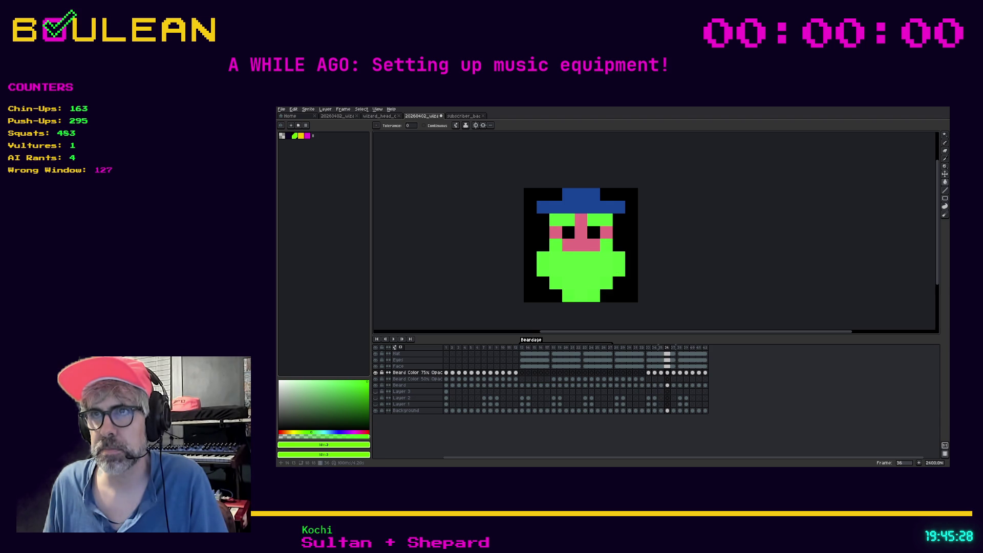
pyautogui.click(673, 372)
pyautogui.click(584, 273)
pyautogui.click(616, 280)
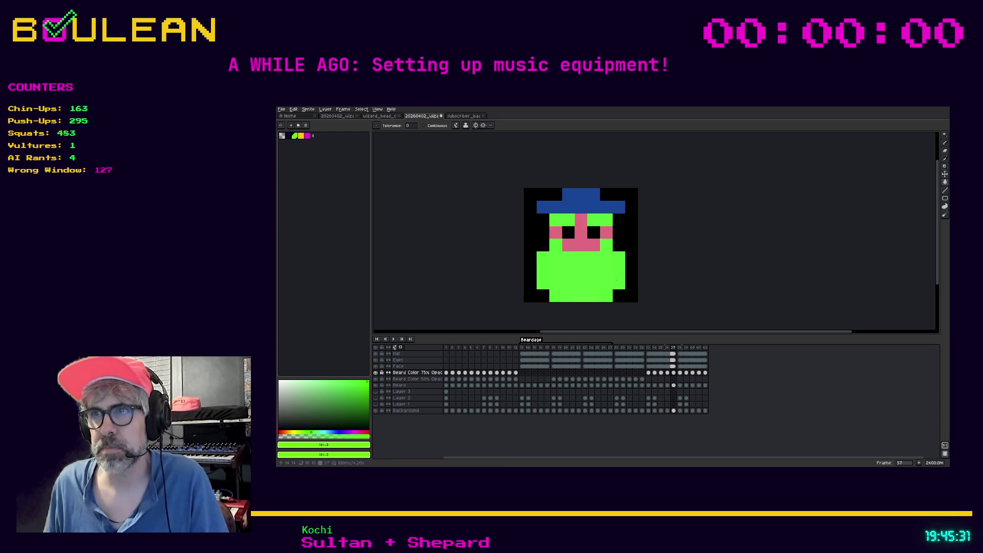
# - Check frames 38–39, then select frames 33–37 across all layers
pyautogui.click(680, 374)
pyautogui.click(686, 374)
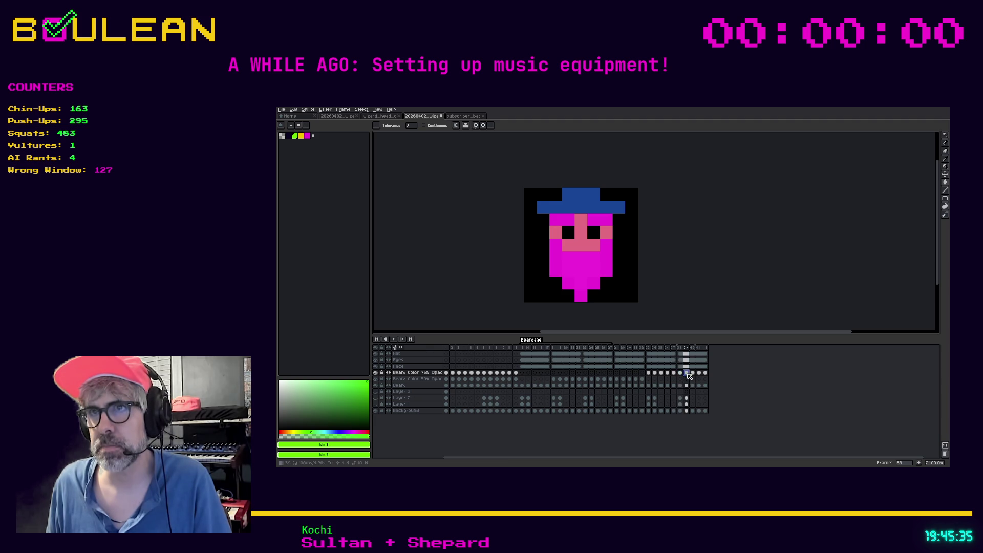
pyautogui.click(649, 373)
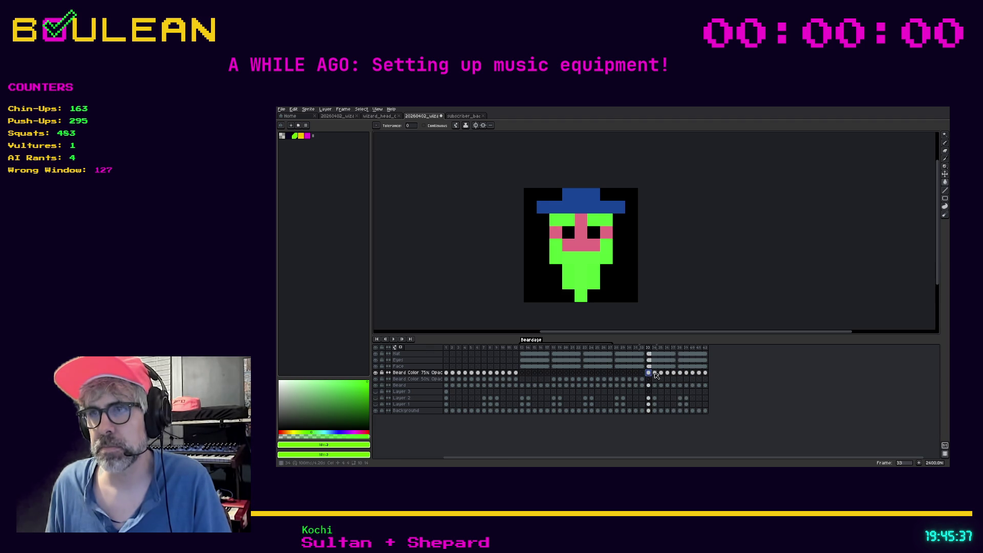
pyautogui.keyDown('shift'); pyautogui.click(706, 374); pyautogui.keyUp('shift')
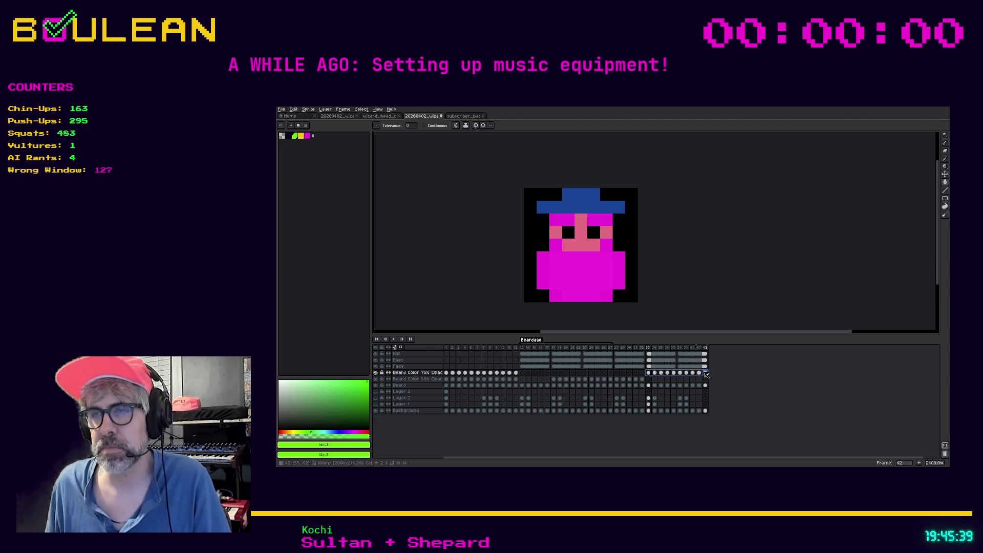
pyautogui.moveTo(673, 348); pyautogui.dragTo(652, 349)
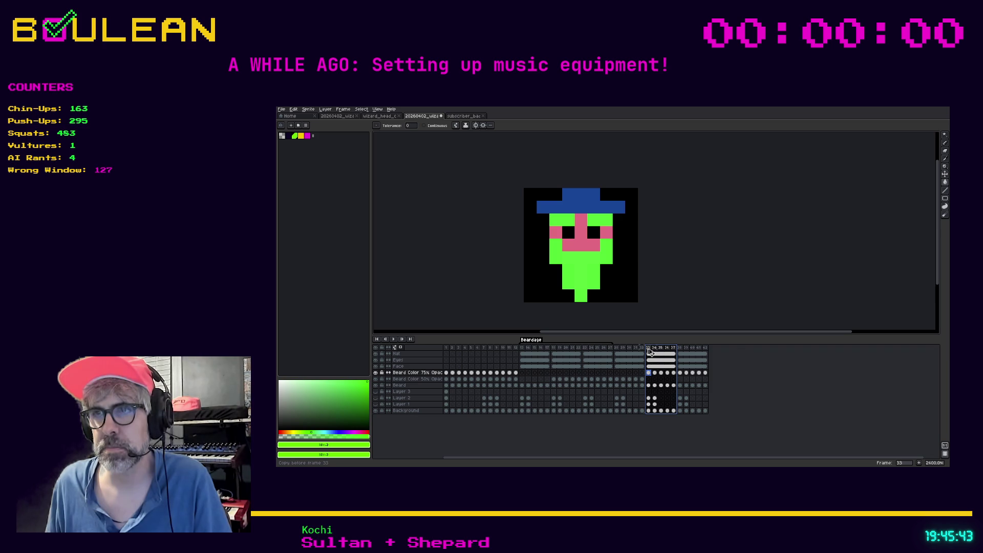
# - Duplicate the green-beard frames 33–37 into a new set of five frames
pyautogui.hotkey('alt', 'n')
pyautogui.click(654, 373)
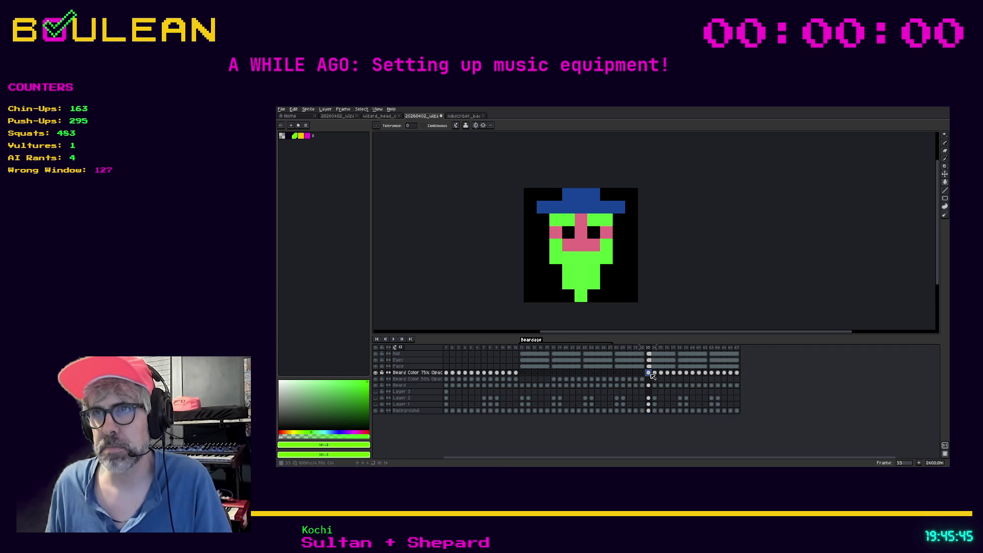
pyautogui.click(664, 375)
pyautogui.click(675, 375)
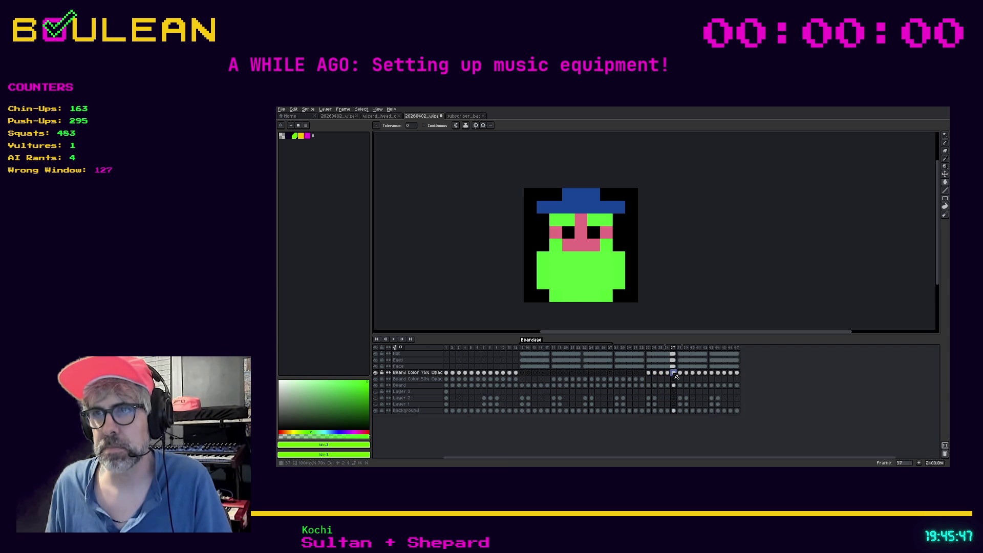
# - Bucket-fill the beard yellow on frames 33 and 34
pyautogui.click(301, 136)
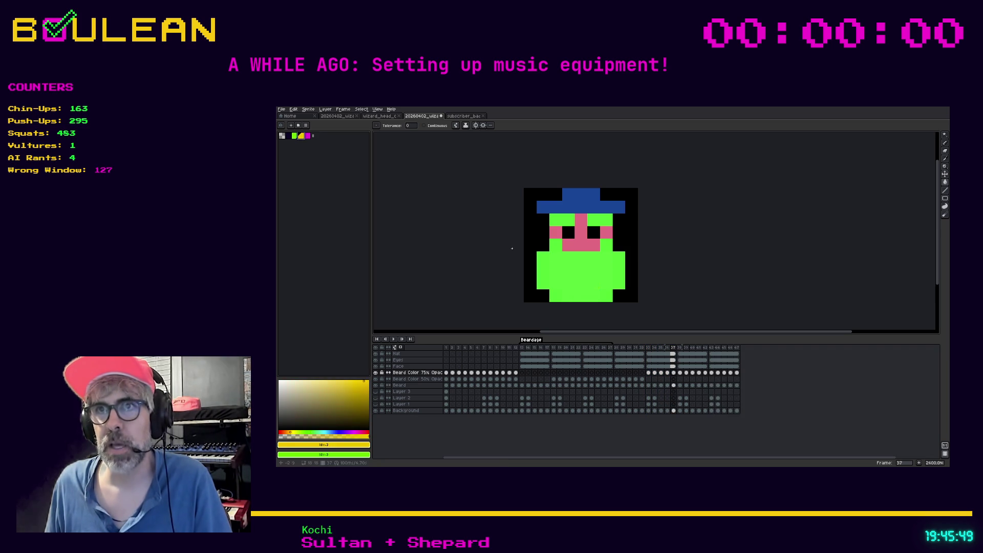
pyautogui.click(648, 373)
pyautogui.click(571, 267)
pyautogui.click(583, 268)
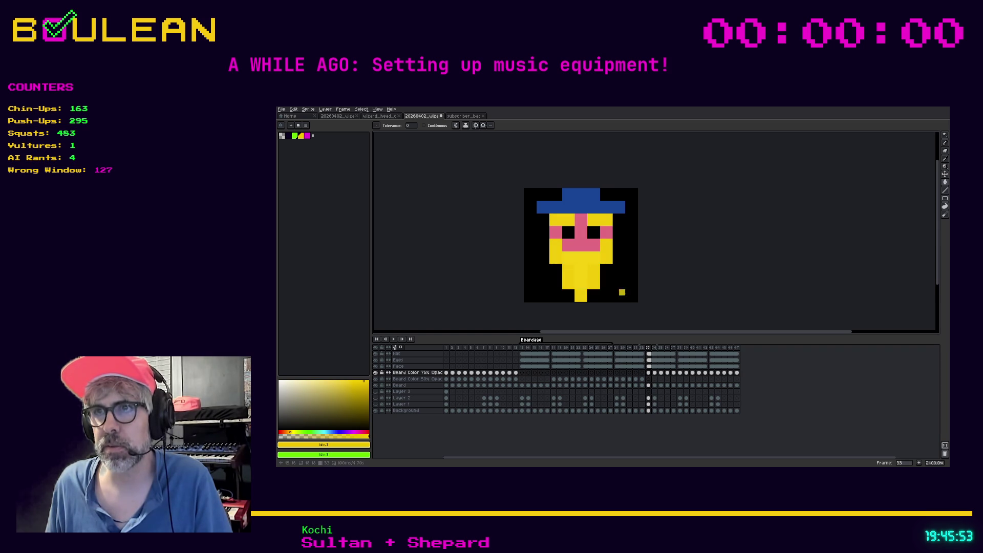
pyautogui.click(655, 372)
pyautogui.click(580, 268)
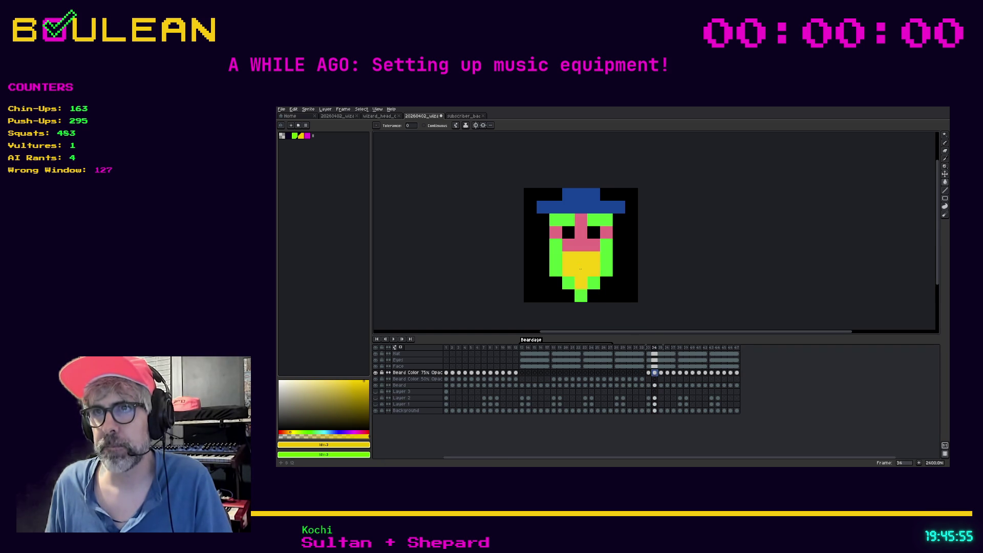
pyautogui.click(596, 285)
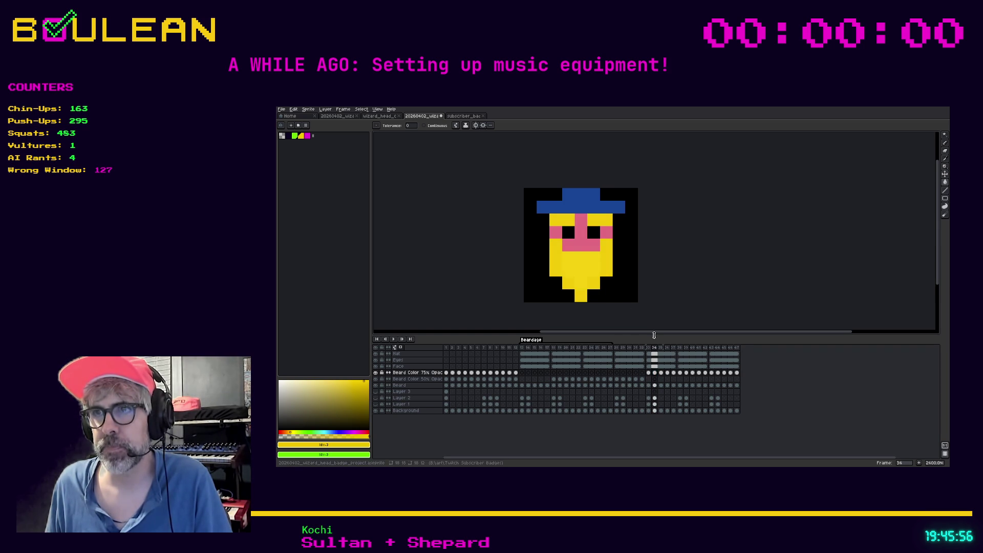
# - Bucket-fill the beard yellow on frames 35, 36 and 37
pyautogui.click(661, 372)
pyautogui.click(577, 270)
pyautogui.click(607, 266)
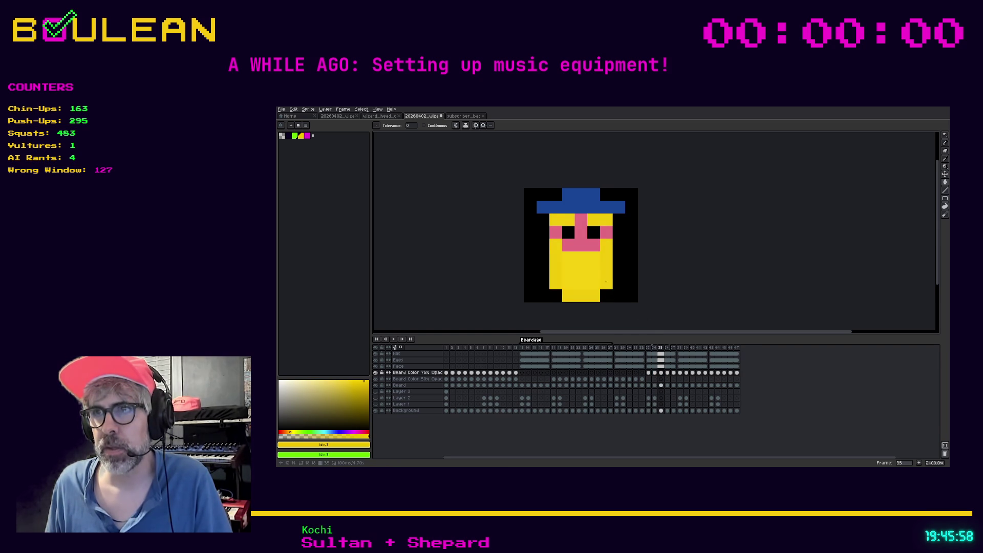
pyautogui.click(667, 372)
pyautogui.click(594, 295)
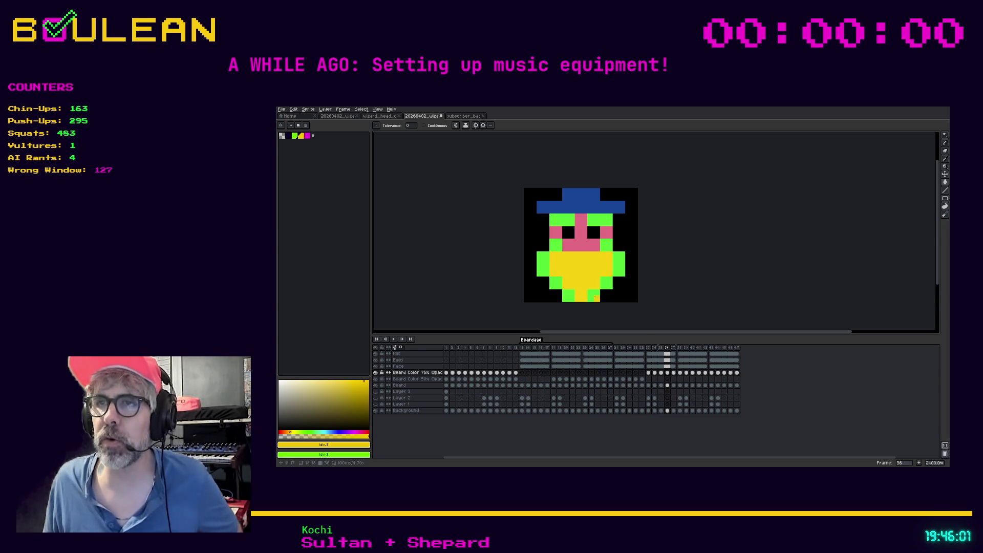
pyautogui.click(673, 372)
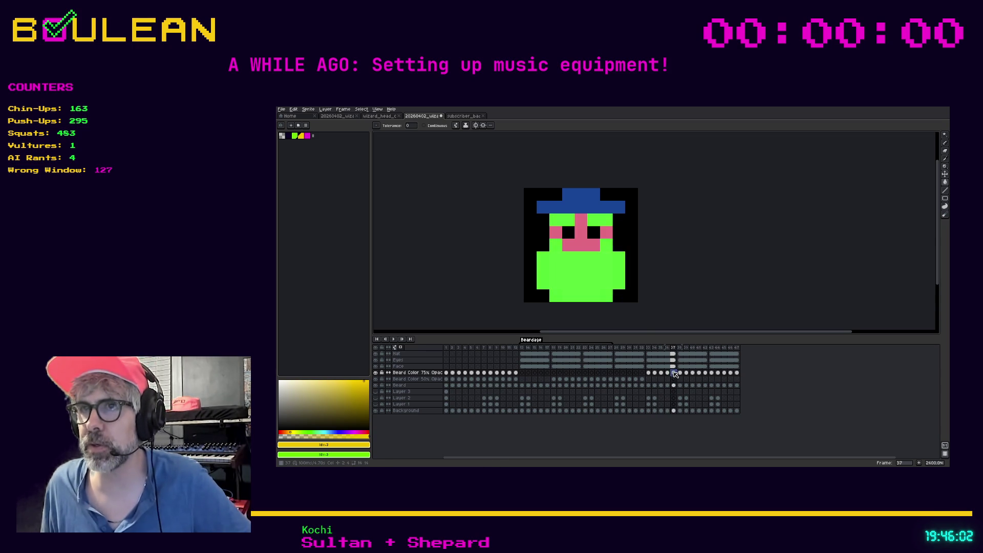
pyautogui.click(577, 274)
pyautogui.click(619, 271)
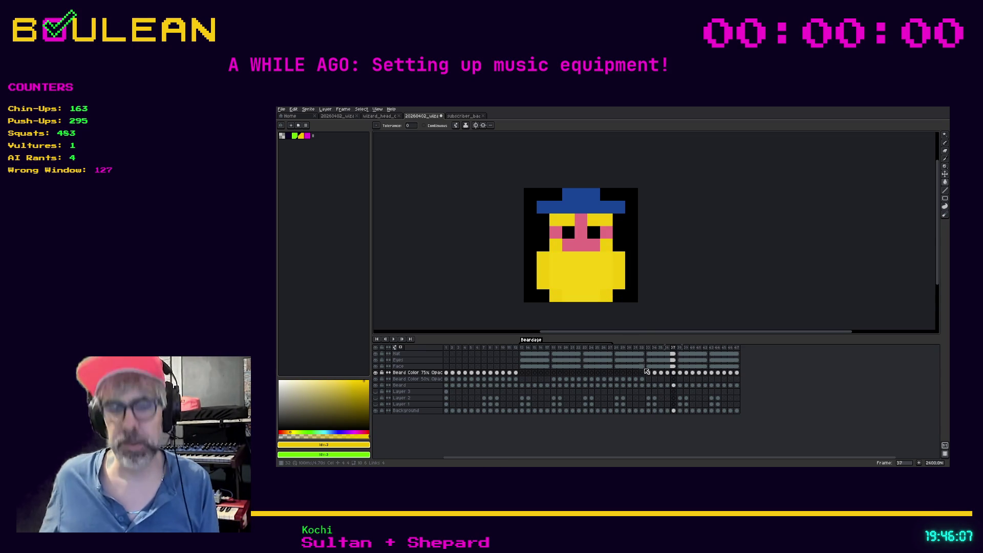
# - Save the file and play the animation to check the yellow, green and magenta cycle
pyautogui.hotkey('ctrl', 's')
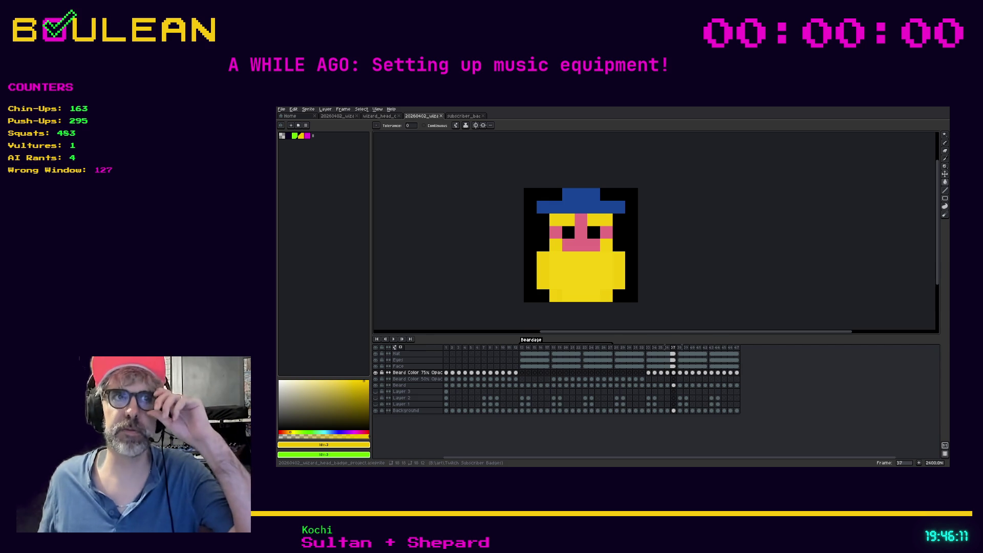
pyautogui.click(650, 348)
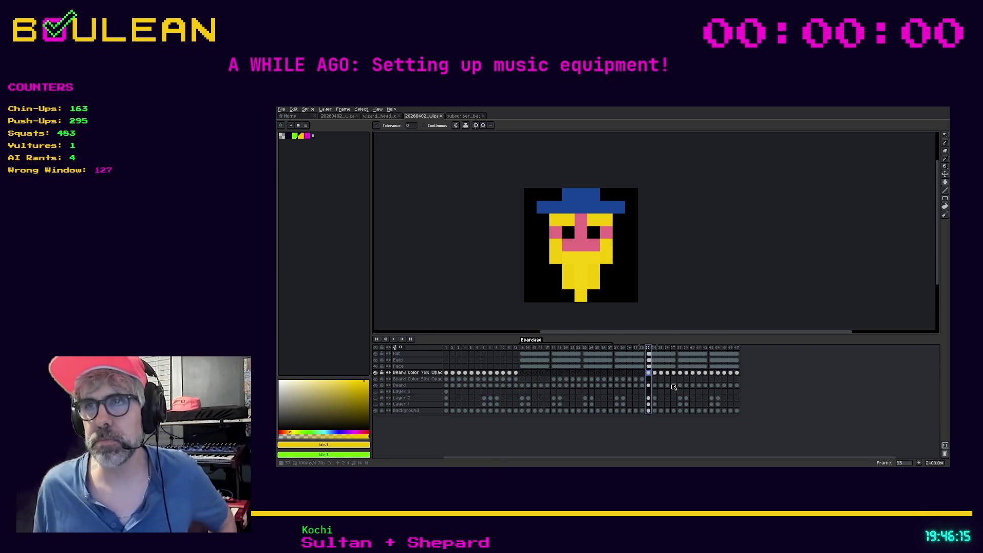
pyautogui.press('Right')
pyautogui.press('Right')
pyautogui.press('Left')
pyautogui.press('Left')
pyautogui.press('Left')
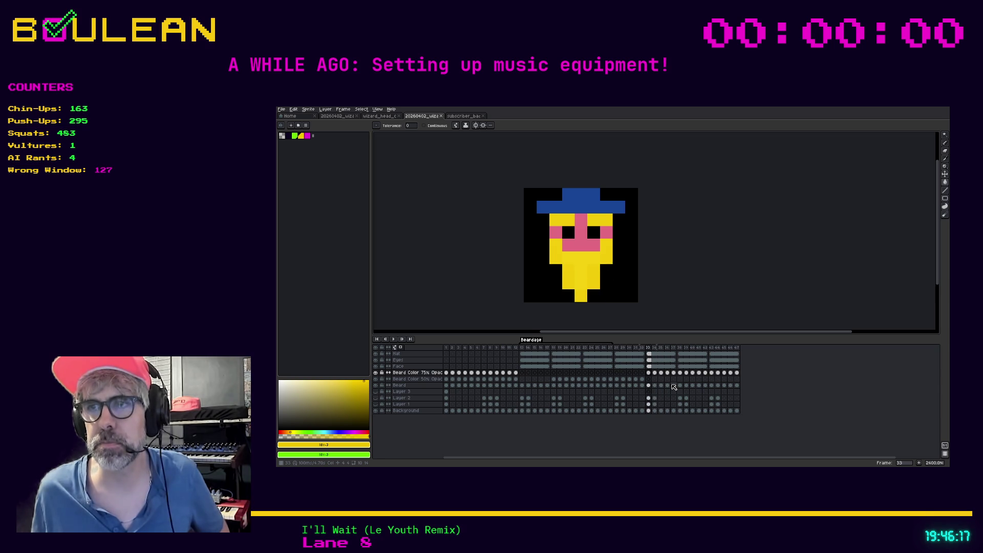
pyautogui.press('Return')
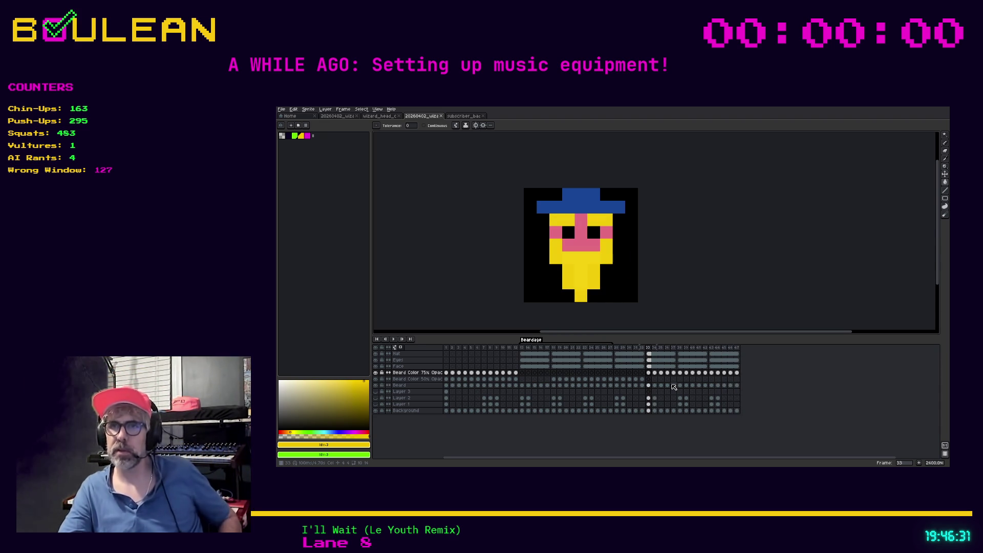
pyautogui.click(523, 348)
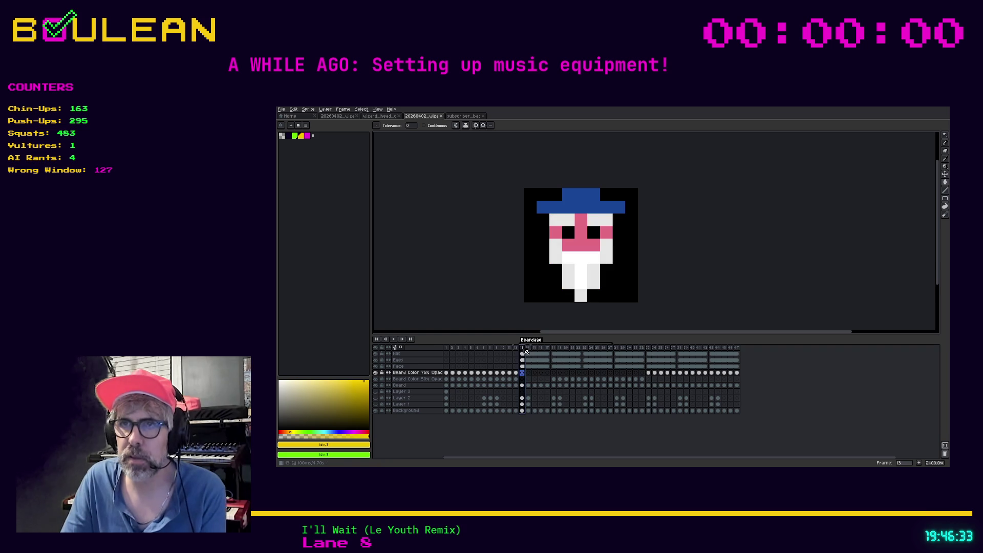
# - Copy the white-beard frames 13–17 in before frame 33, undoing a misplaced first drop
pyautogui.keyDown('shift'); pyautogui.click(547, 348); pyautogui.keyUp('shift')
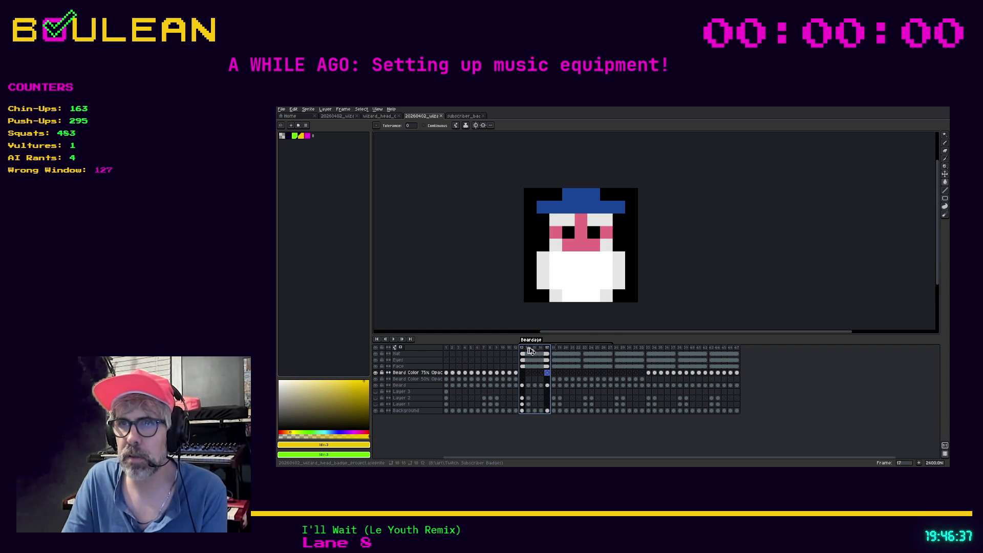
pyautogui.moveTo(530, 351); pyautogui.dragTo(651, 356)
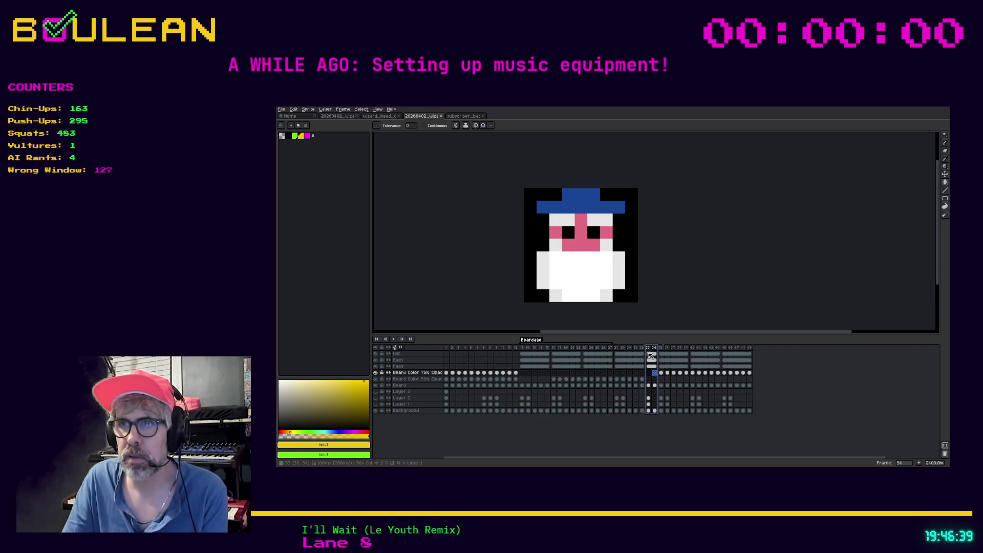
pyautogui.hotkey('ctrl', 'z')
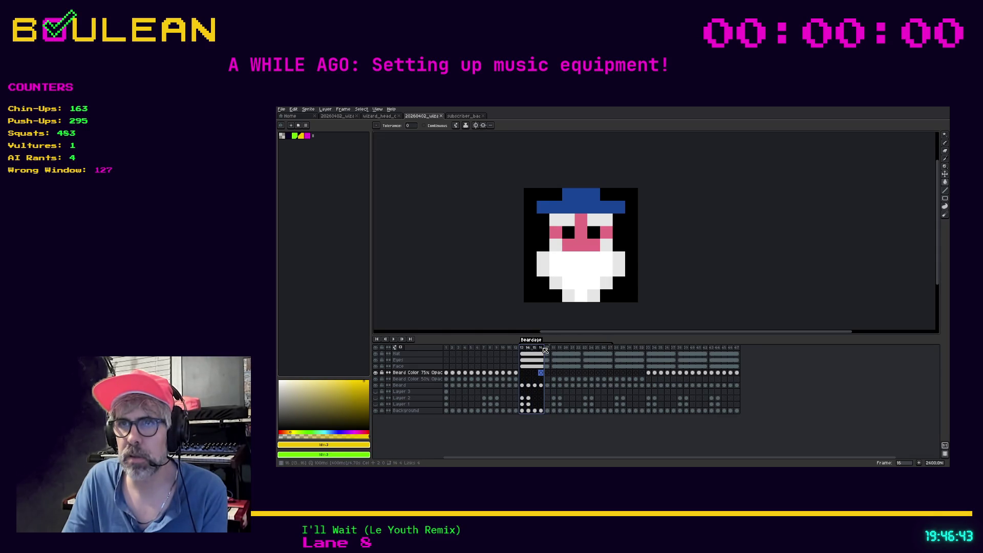
pyautogui.click(548, 348)
pyautogui.moveTo(547, 349); pyautogui.dragTo(524, 352)
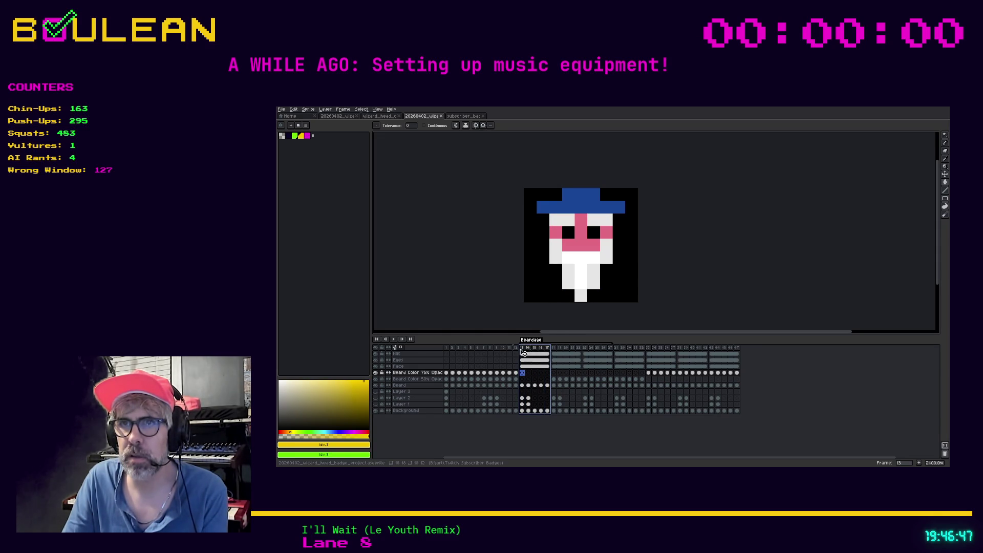
pyautogui.moveTo(526, 349); pyautogui.dragTo(647, 348)
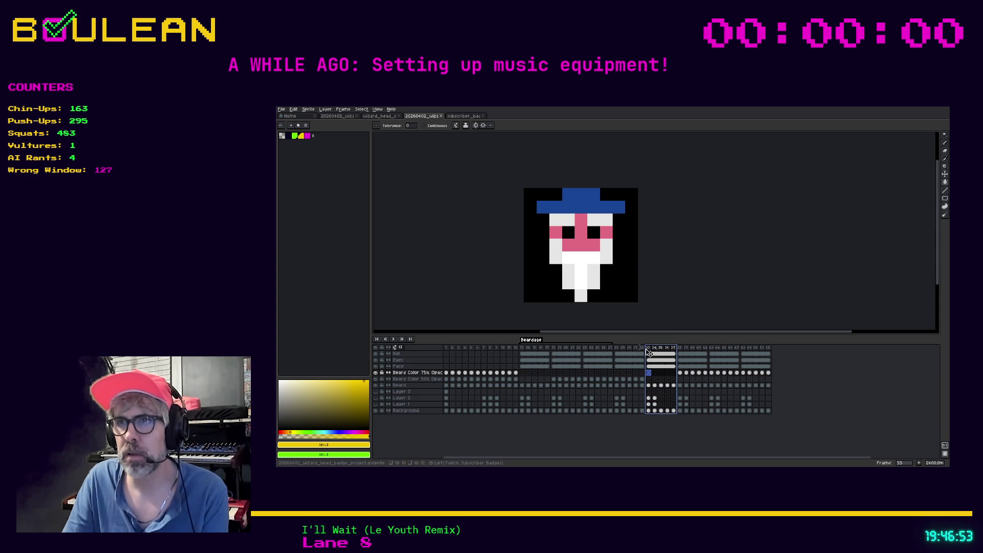
# - Play the animation twice to review the cycle, then select the frames from 33 onward
pyautogui.press('Return')
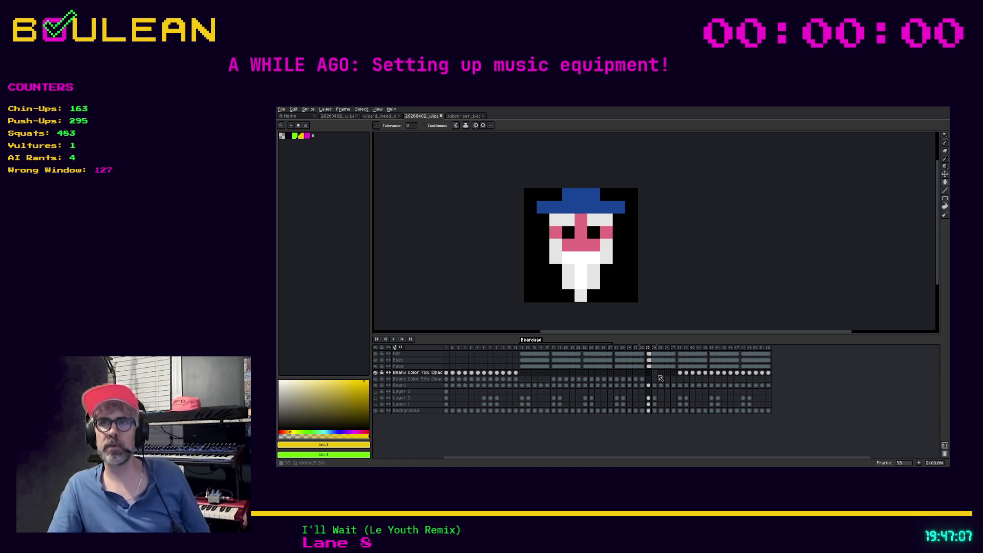
pyautogui.press('Return')
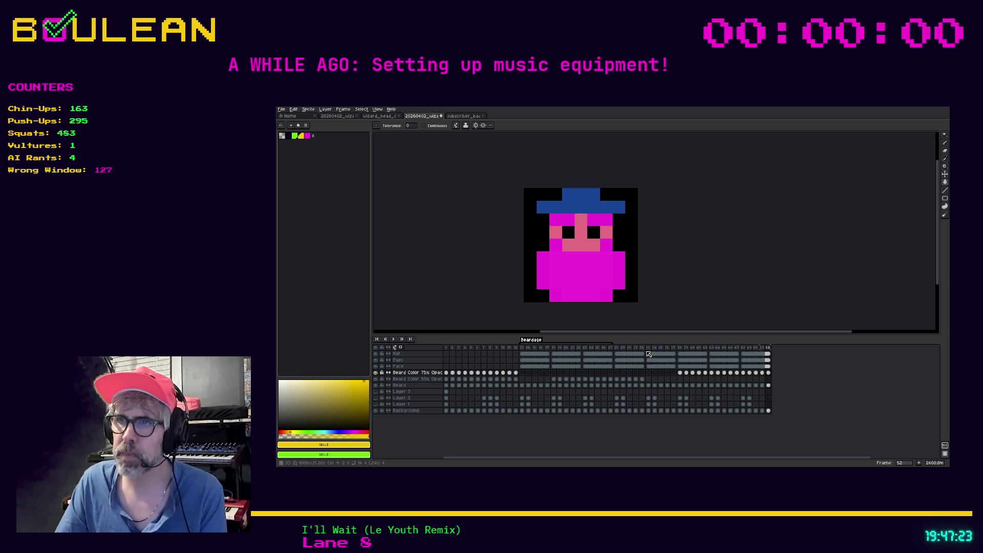
pyautogui.moveTo(646, 353); pyautogui.dragTo(768, 353)
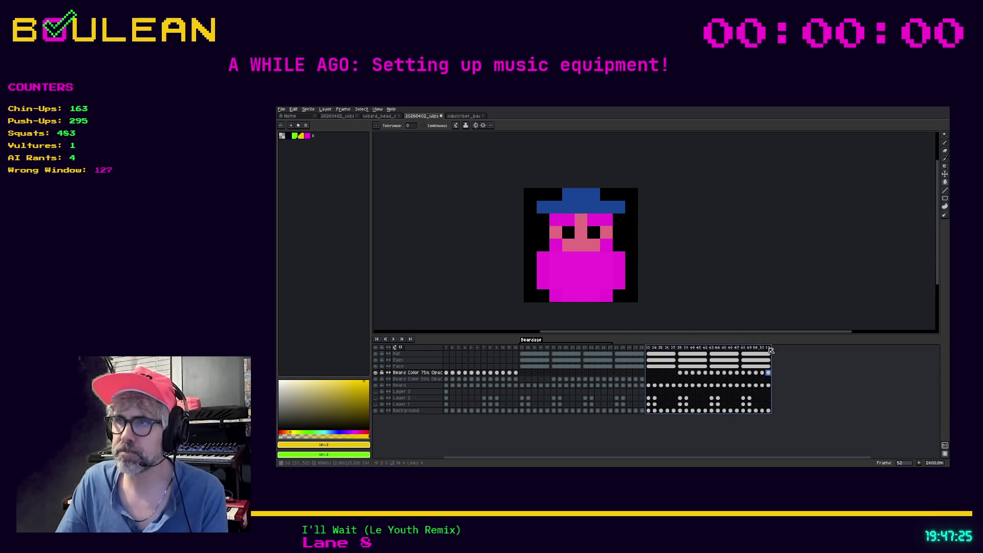
# - Set frames 33–52 as a loop section and start playback
pyautogui.rightClick(770, 348)
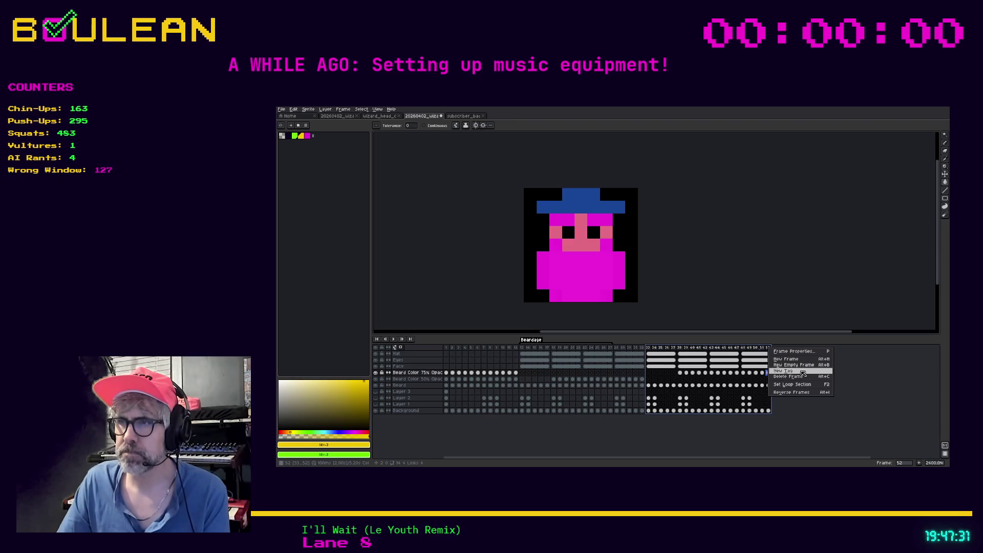
pyautogui.click(799, 384)
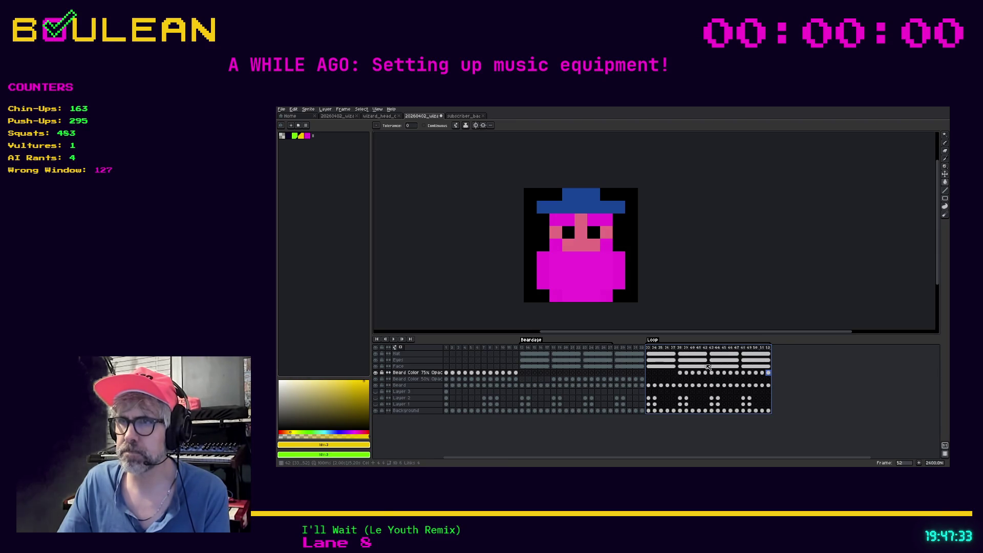
pyautogui.click(653, 349)
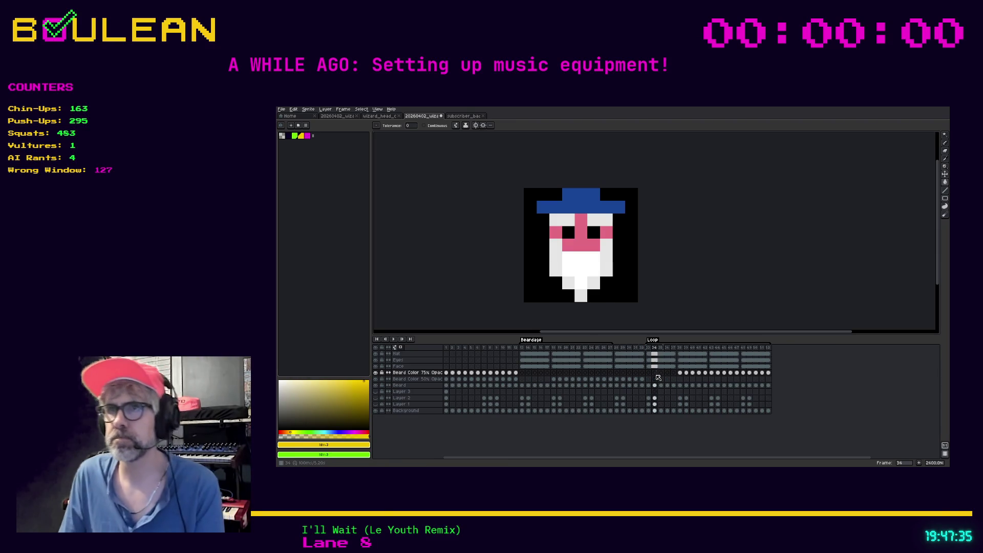
pyautogui.press('Return')
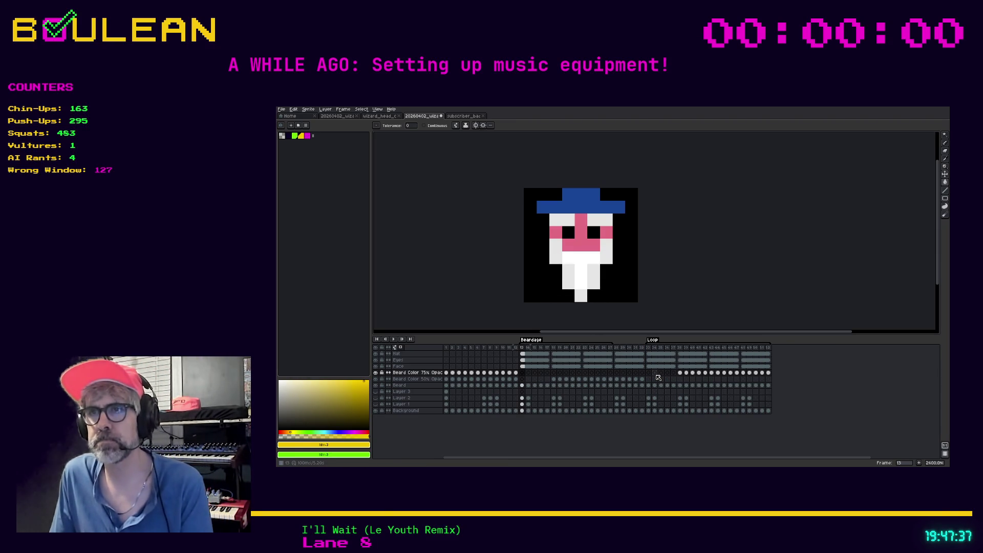
# - Play from frame 33, the Loop start, and open the Loop tag's properties
pyautogui.click(648, 349)
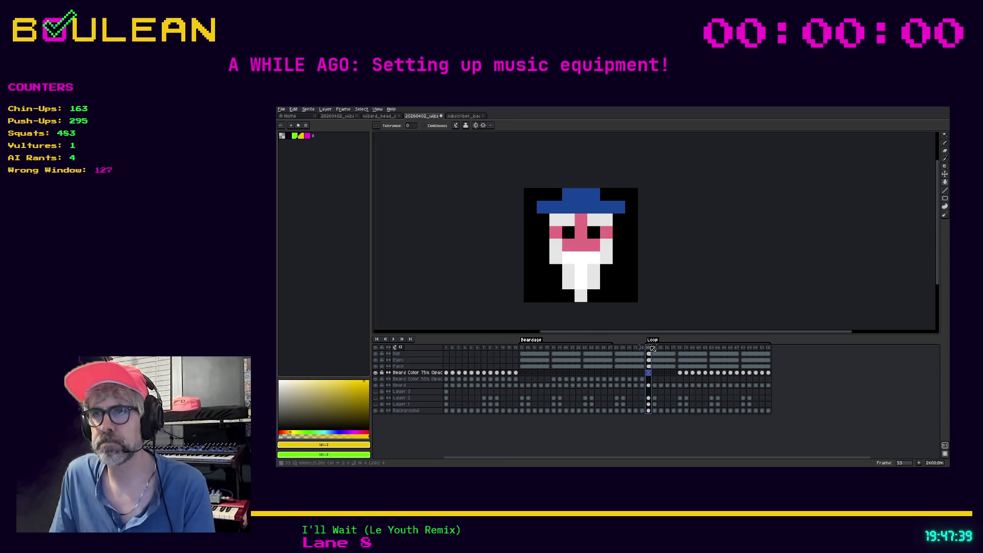
pyautogui.click(394, 340)
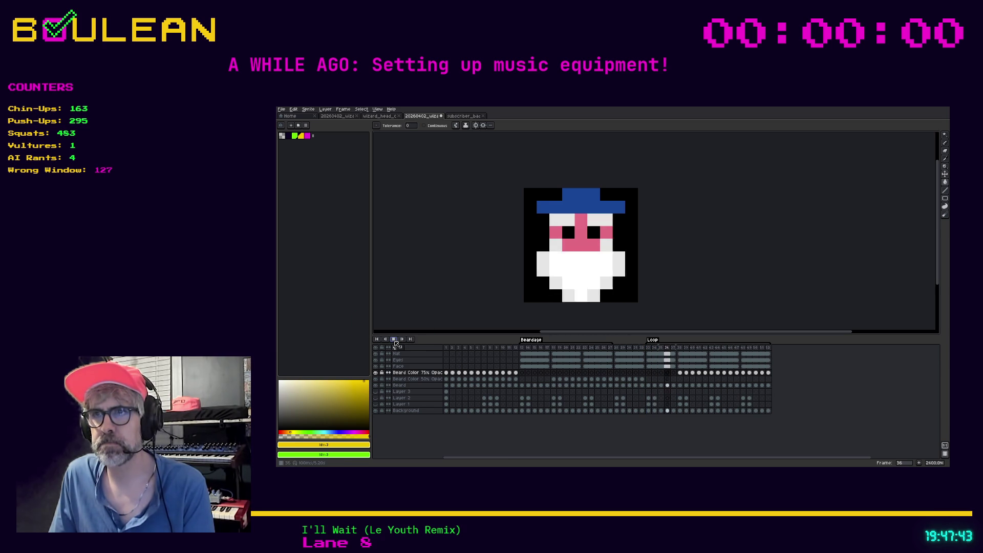
pyautogui.rightClick(657, 341)
pyautogui.click(658, 343)
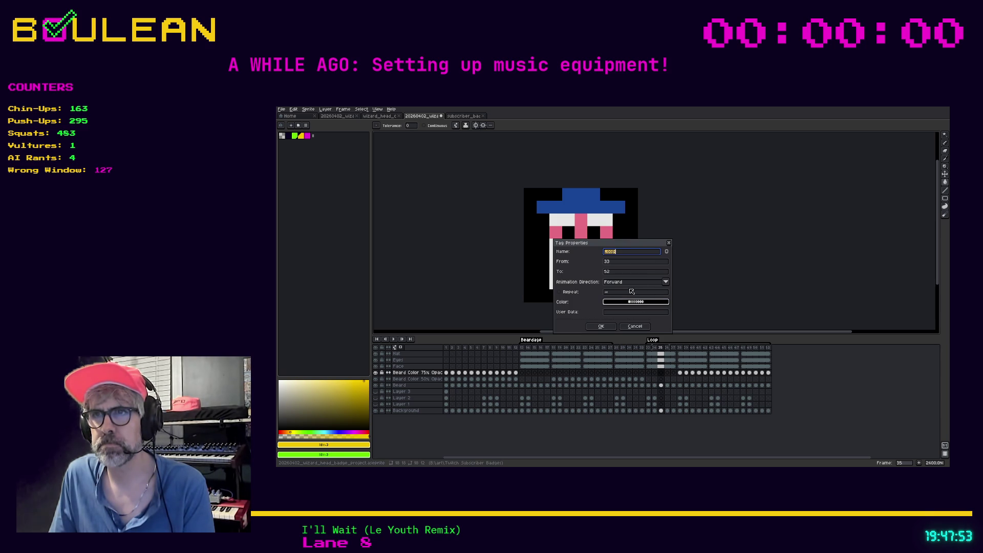
# - Cancel the tag properties, play the Loop section, then minimize the badge notes window
pyautogui.click(634, 326)
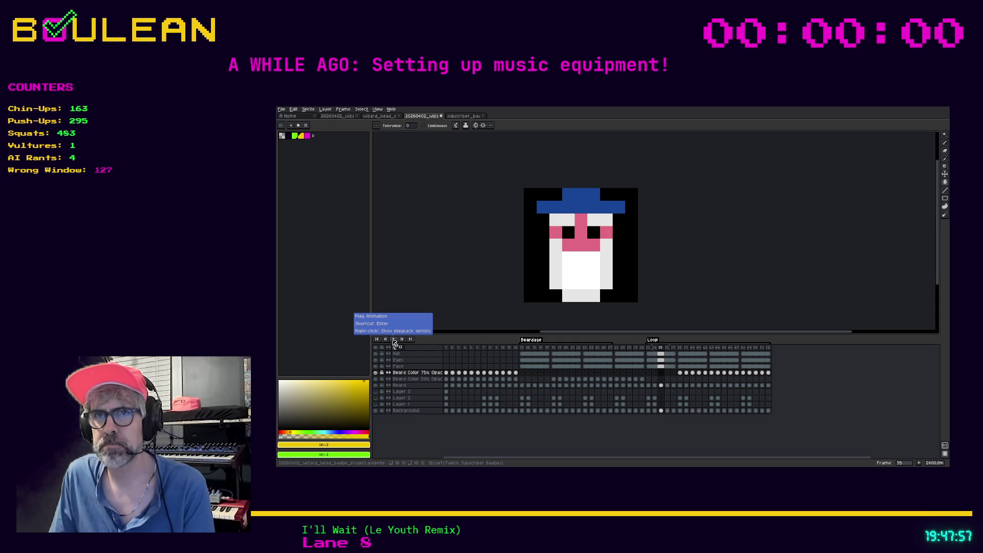
pyautogui.rightClick(394, 342)
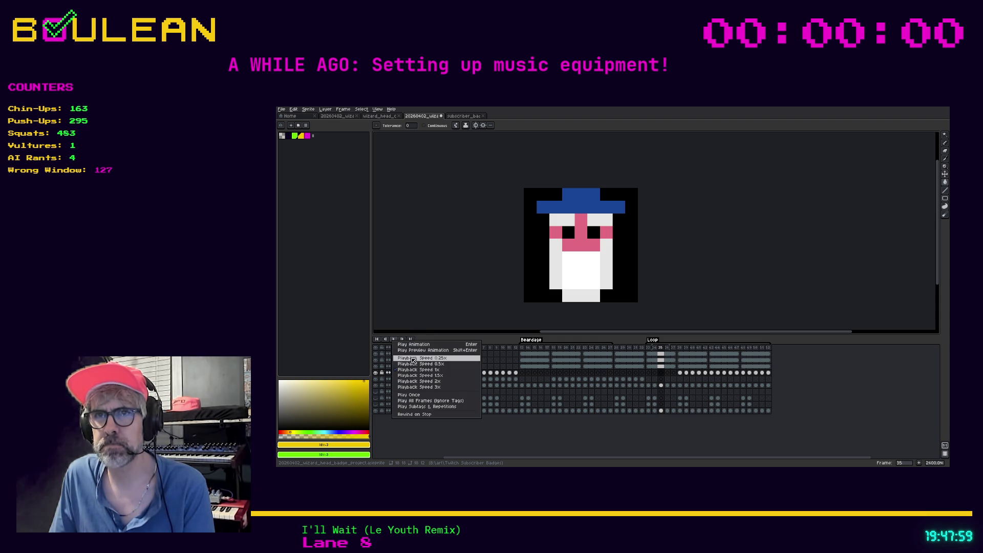
pyautogui.click(412, 361)
pyautogui.click(395, 339)
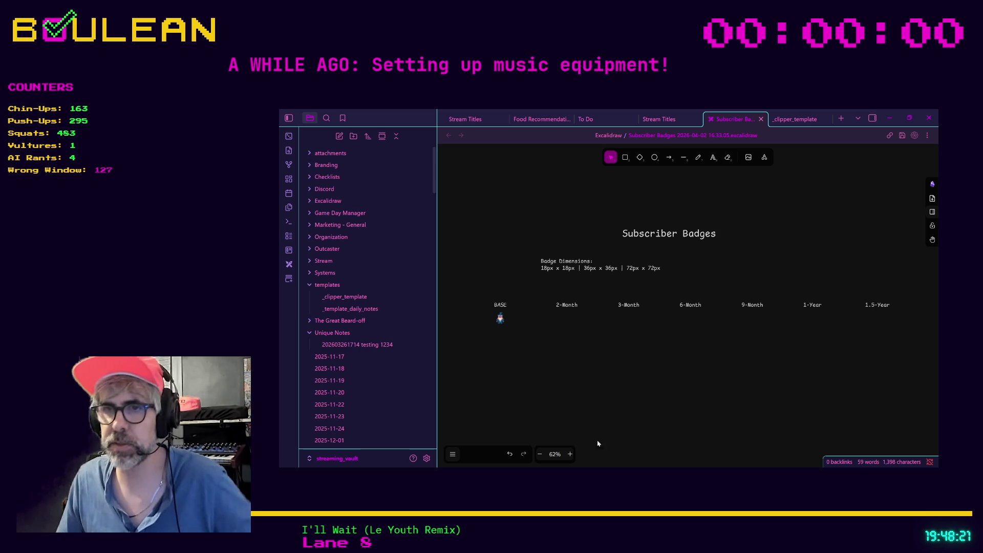
pyautogui.click(889, 118)
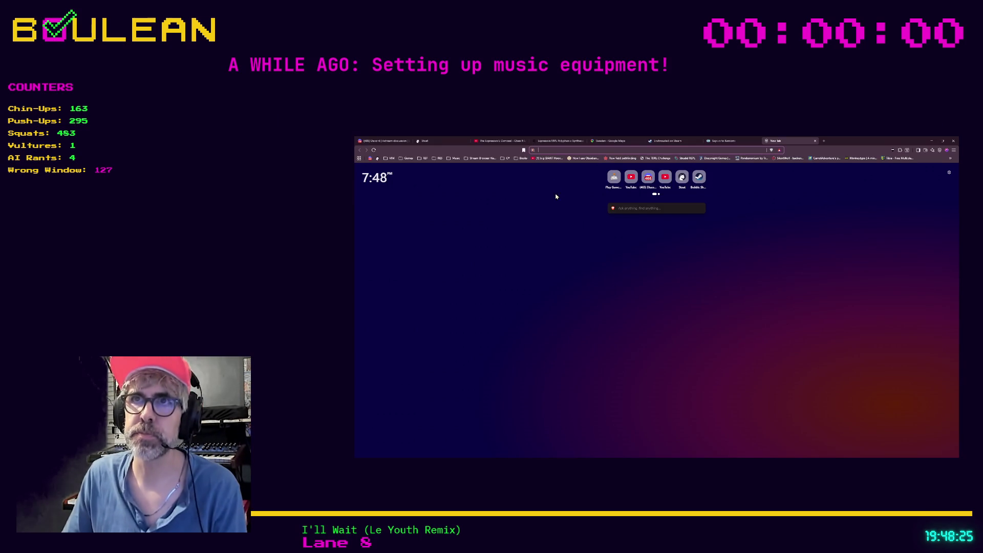
# - Search Brave for 'how many subscriber badges does twitch have'
pyautogui.write('how many subscriber bad')
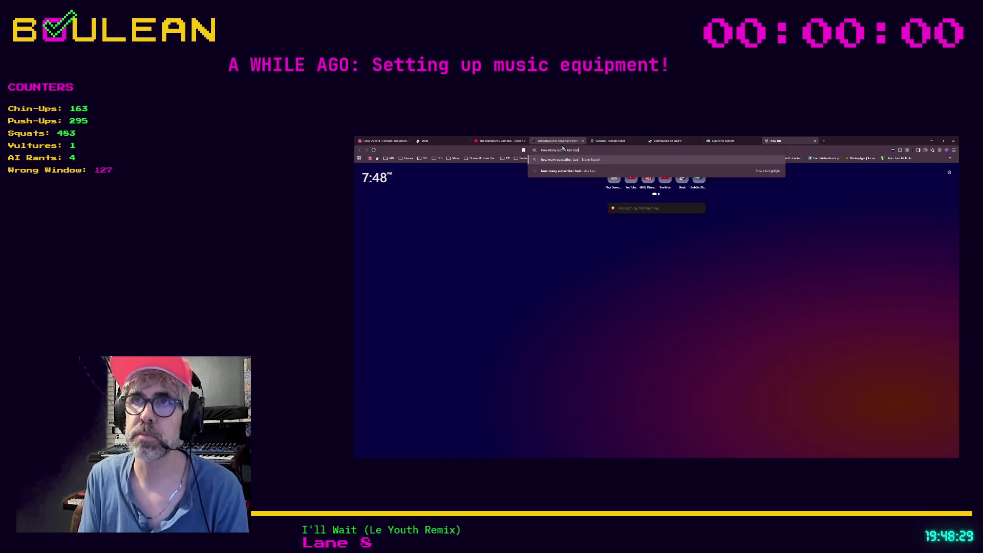
pyautogui.write('ges does ')
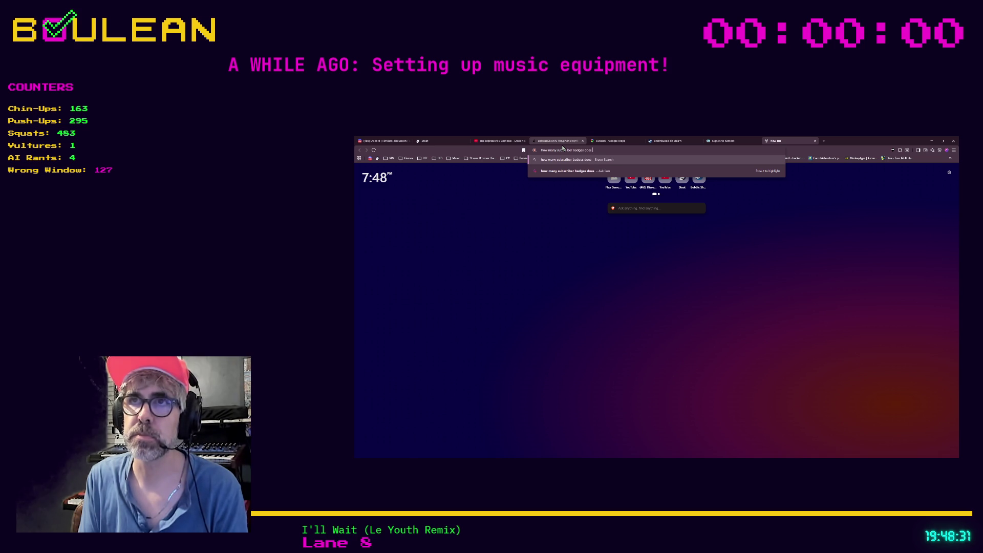
pyautogui.write('ch')
pyautogui.write('ve')
pyautogui.press('Return')
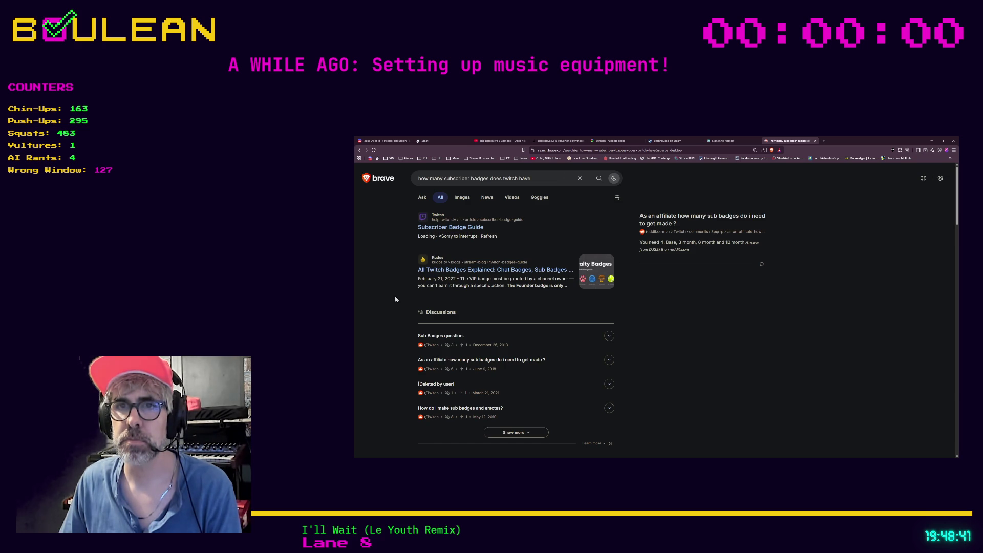
# - Open the Reddit thread on affiliate sub badges in a new tab and read it (Base, 3, 6, 12 month)
pyautogui.scroll(-3, 395, 299)
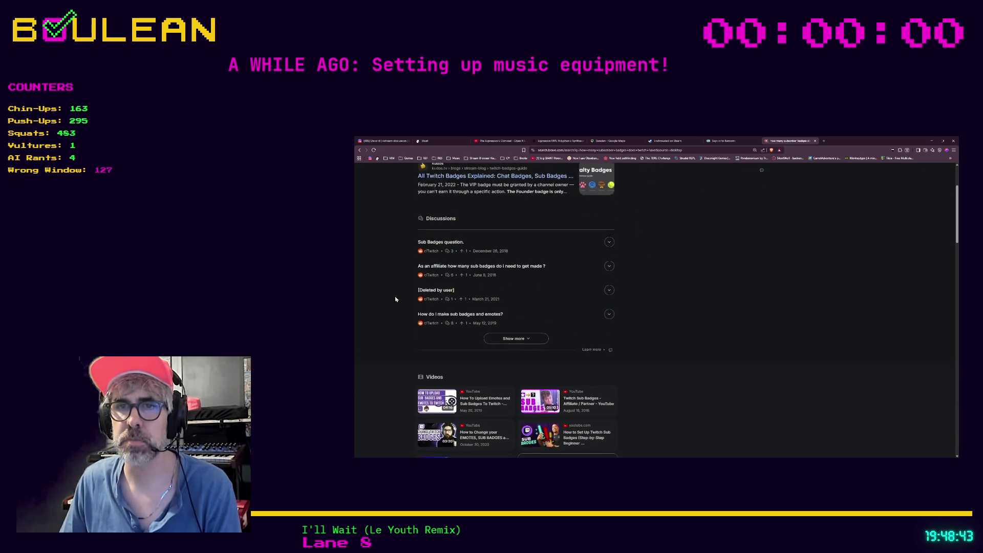
pyautogui.scroll(-2, 395, 299)
pyautogui.scroll(-1, 395, 299)
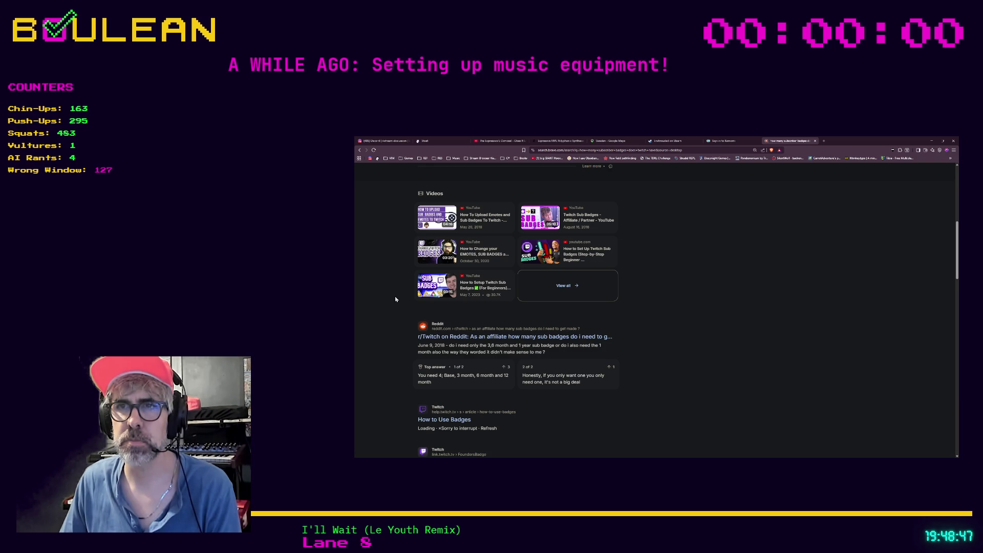
pyautogui.scroll(-2, 395, 299)
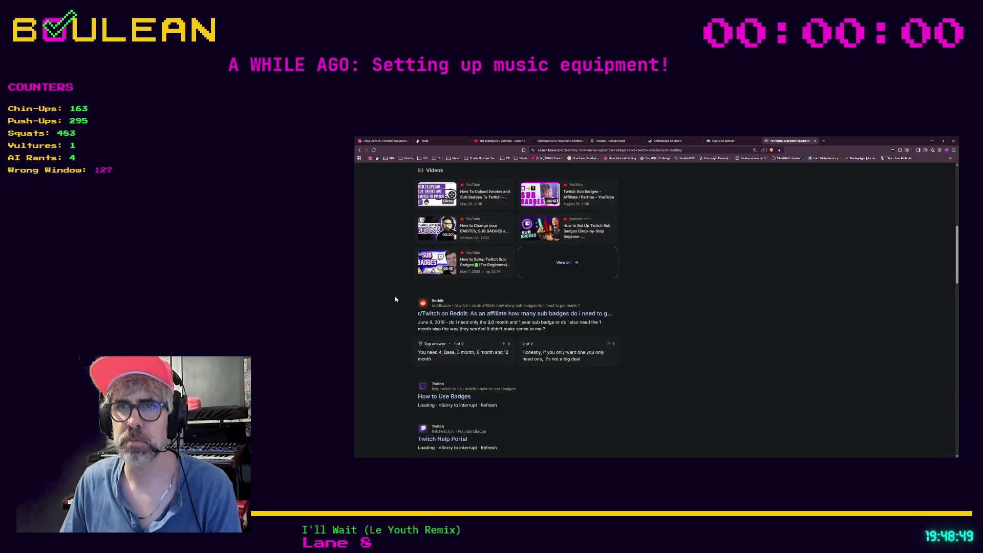
pyautogui.scroll(-1, 395, 299)
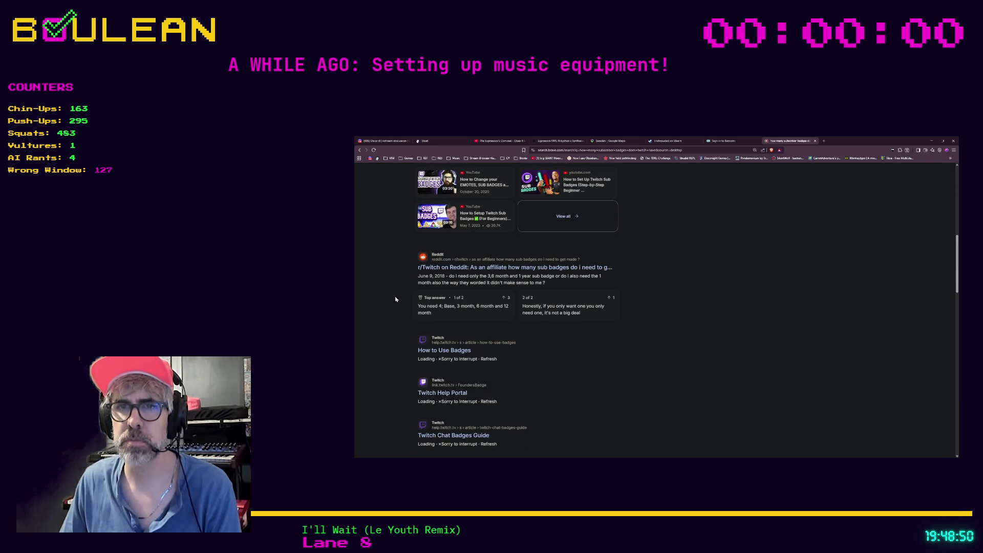
pyautogui.middleClick(447, 271)
pyautogui.click(834, 141)
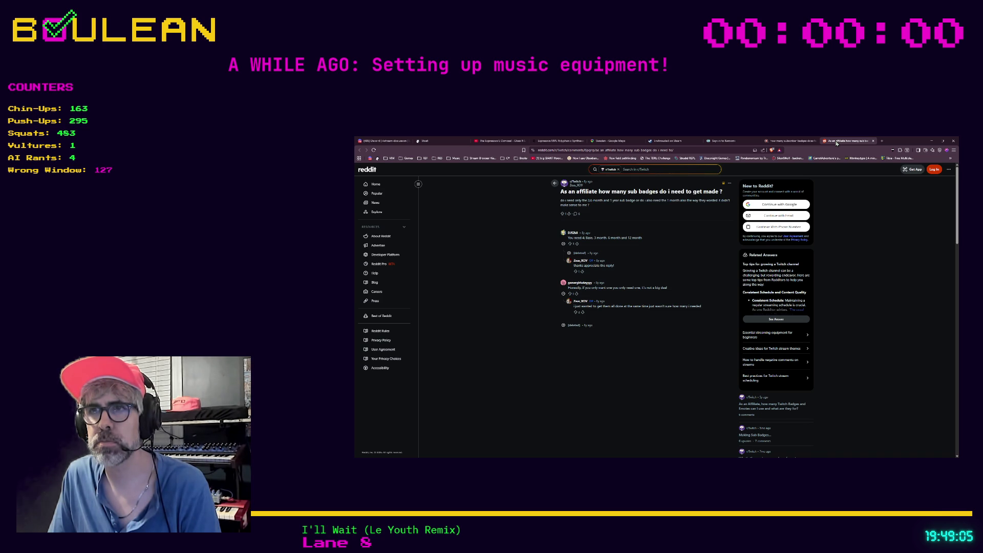
# - Return to the search results tab and look over the remaining results
pyautogui.click(798, 142)
pyautogui.scroll(-3, 664, 255)
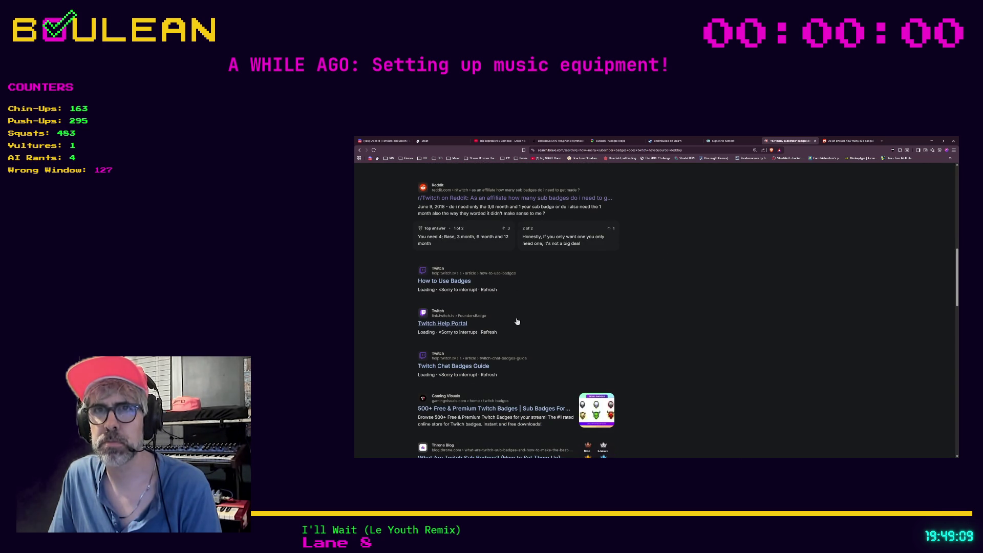
pyautogui.scroll(10, 519, 319)
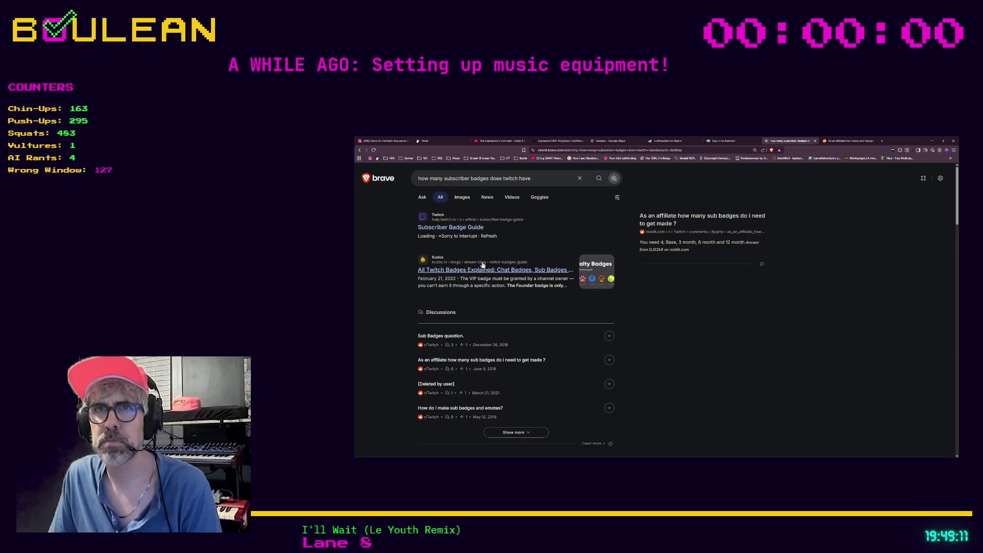
# - Read the Twitch Subscriber Badge Guide's badge tiers, requirements and badge upload instructions
pyautogui.click(461, 231)
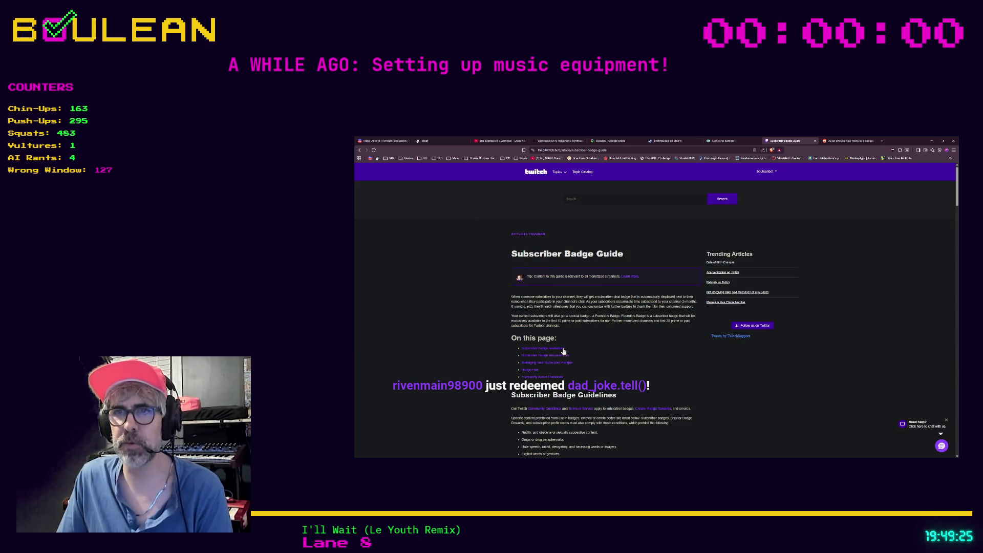
pyautogui.scroll(-3, 488, 362)
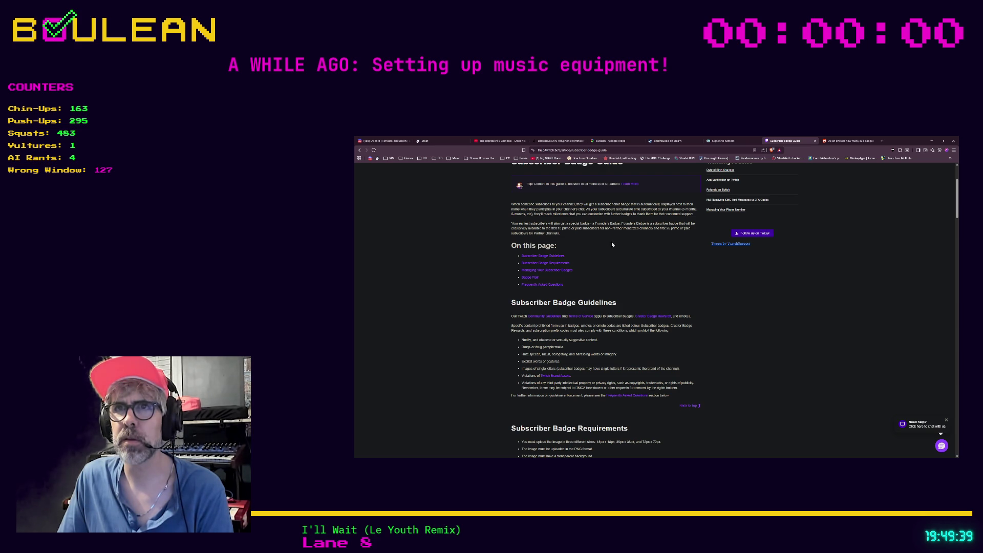
pyautogui.scroll(-3, 612, 244)
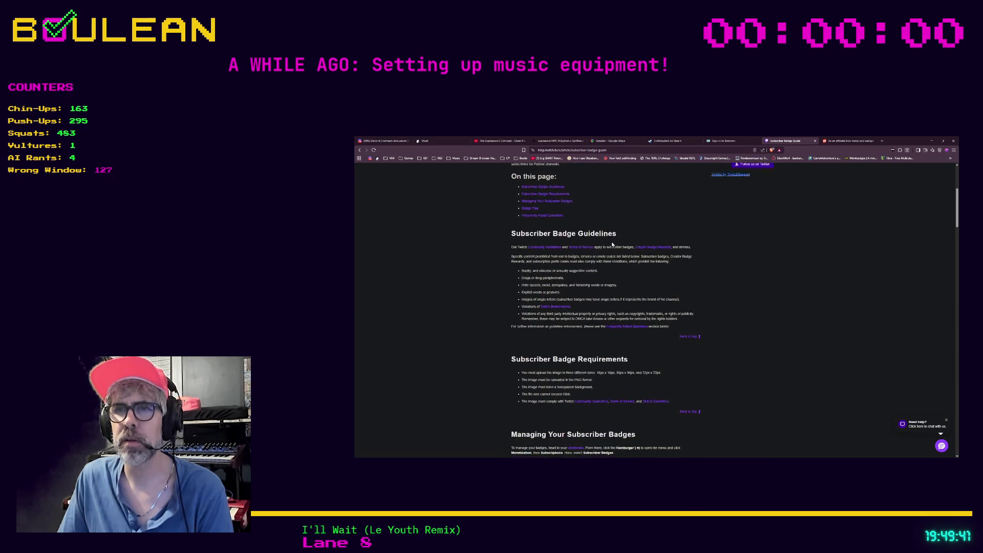
pyautogui.scroll(-3, 611, 244)
pyautogui.scroll(-6, 612, 245)
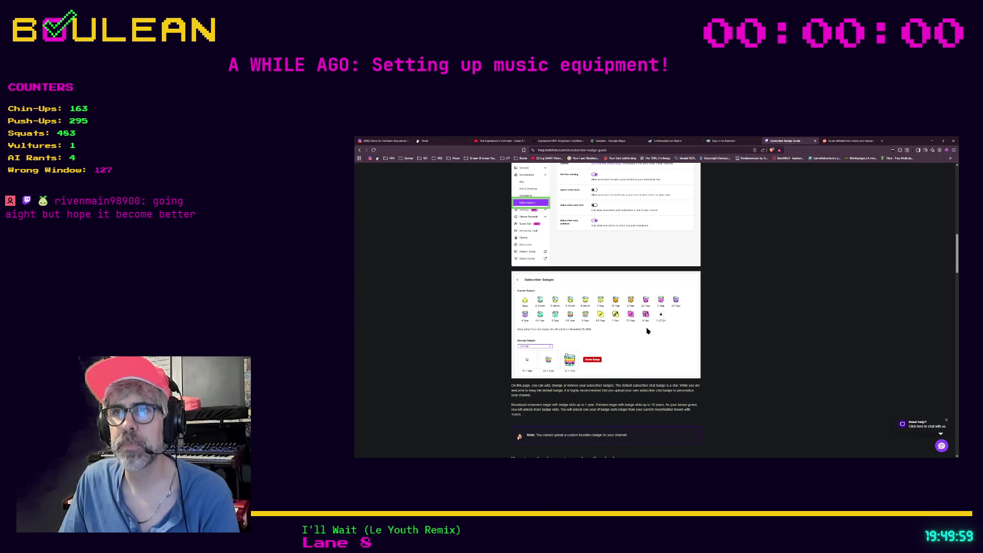
pyautogui.scroll(-3, 647, 330)
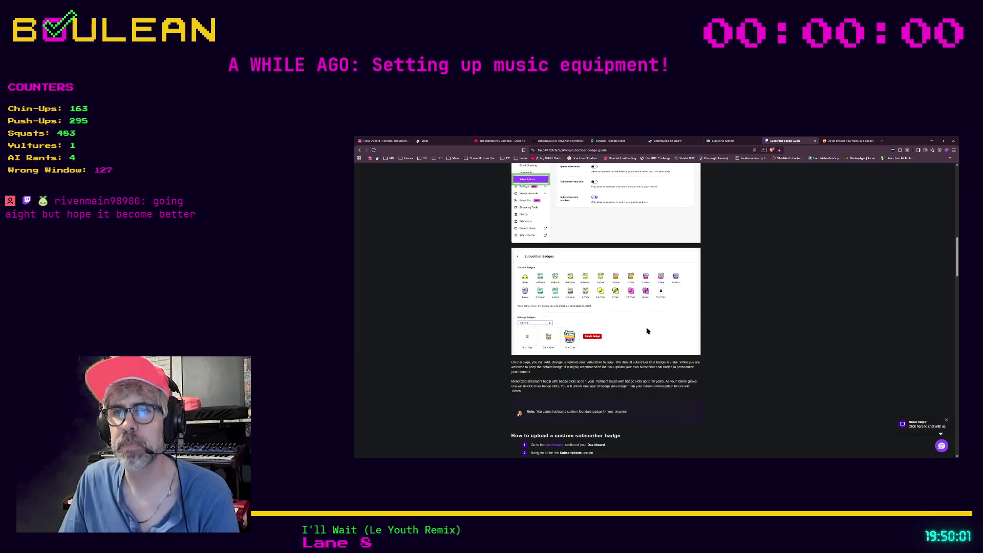
pyautogui.scroll(1, 647, 330)
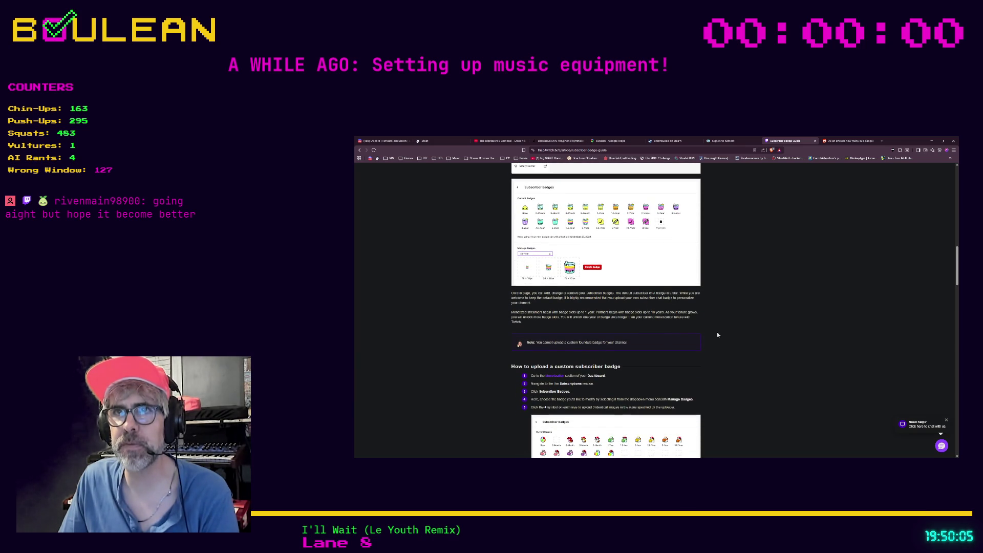
pyautogui.scroll(3, 717, 334)
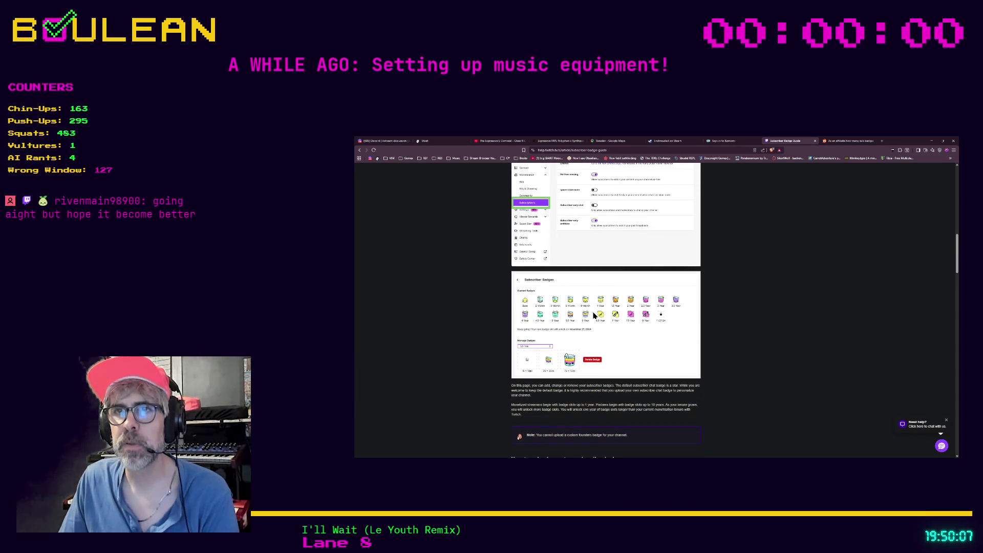
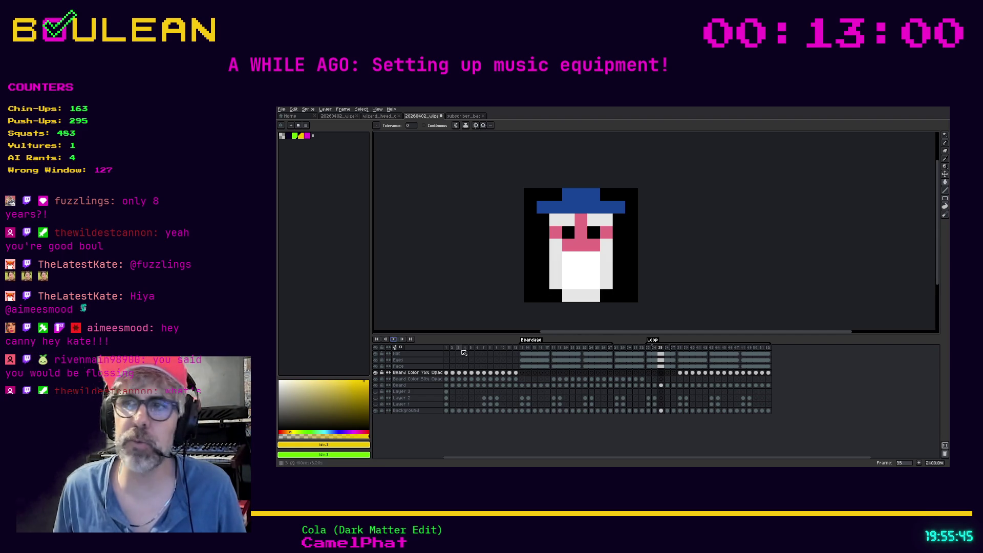
# - Stop playback, step through yellow and green beard frames 42–47, then return to white-bearded frame 33
pyautogui.click(705, 347)
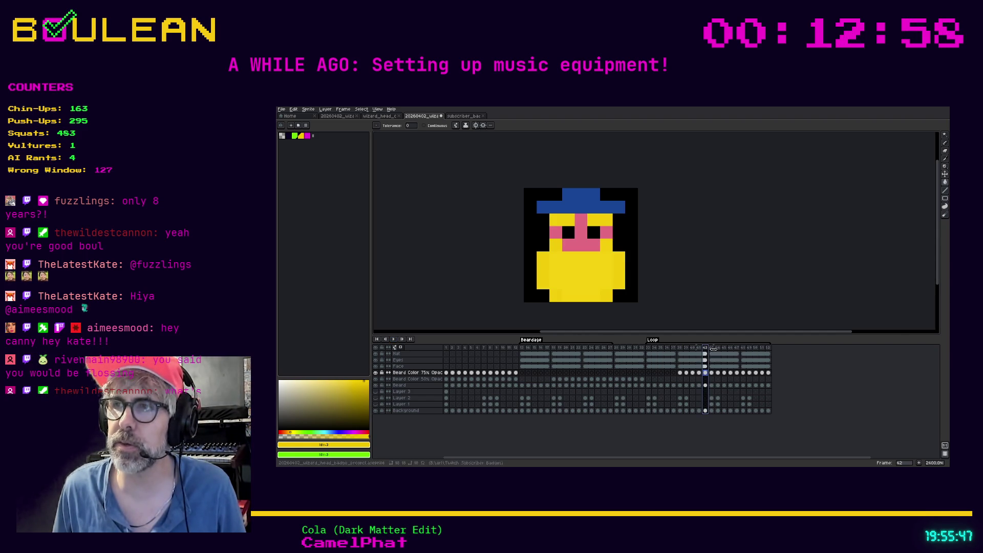
pyautogui.click(711, 348)
pyautogui.click(717, 348)
pyautogui.click(724, 348)
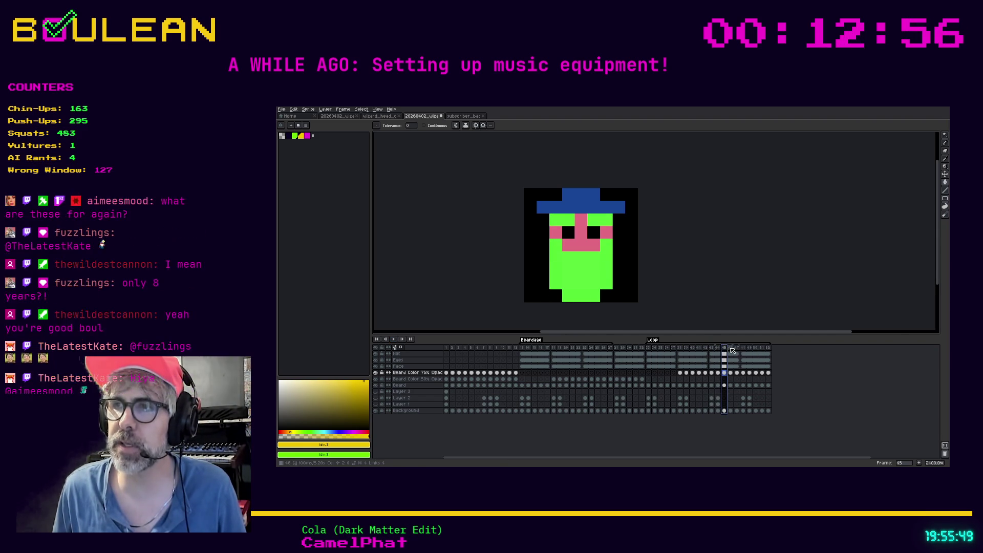
pyautogui.click(729, 349)
pyautogui.click(737, 348)
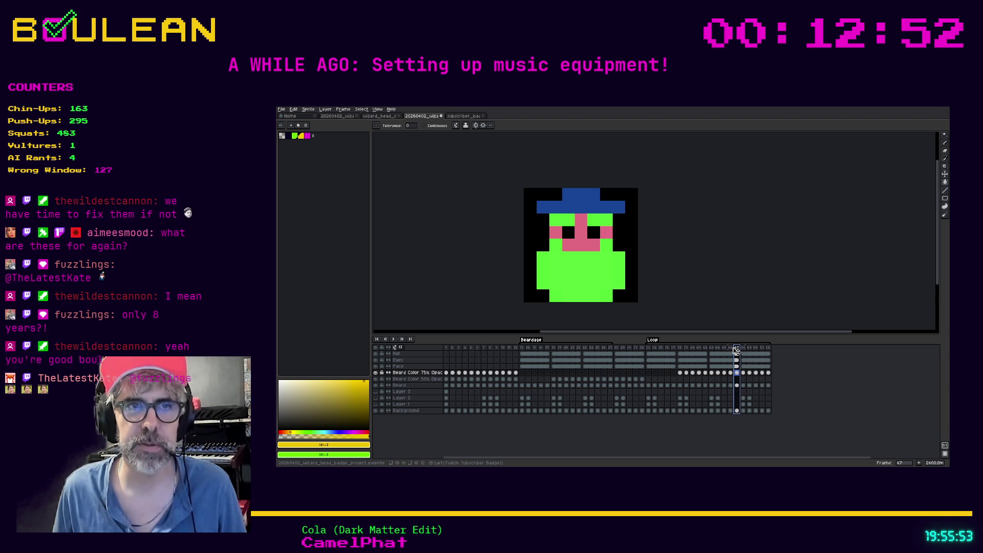
pyautogui.click(649, 348)
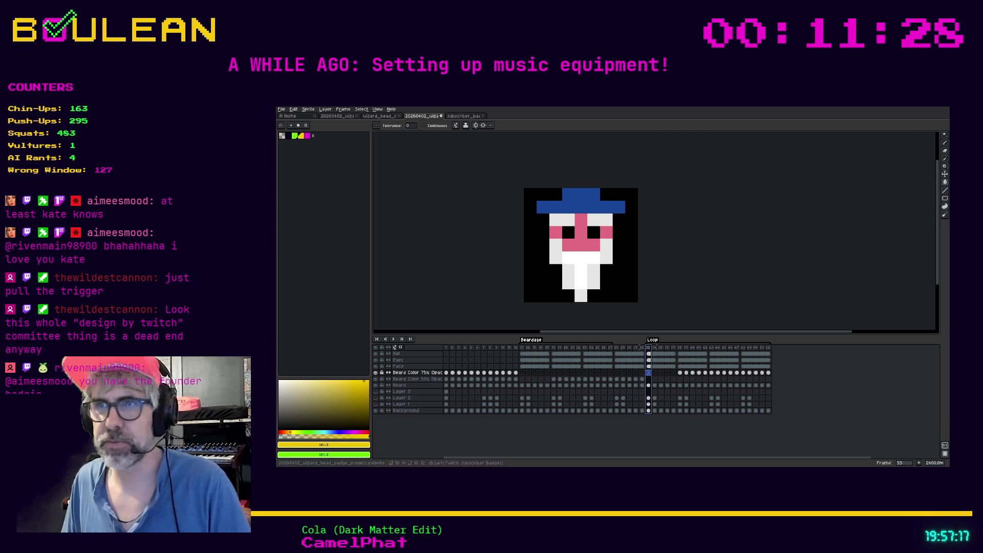
# - Step through frames 34–37, flipping between frames 36 and 37 to compare the beard
pyautogui.click(657, 349)
pyautogui.click(661, 348)
pyautogui.click(667, 349)
pyautogui.click(673, 349)
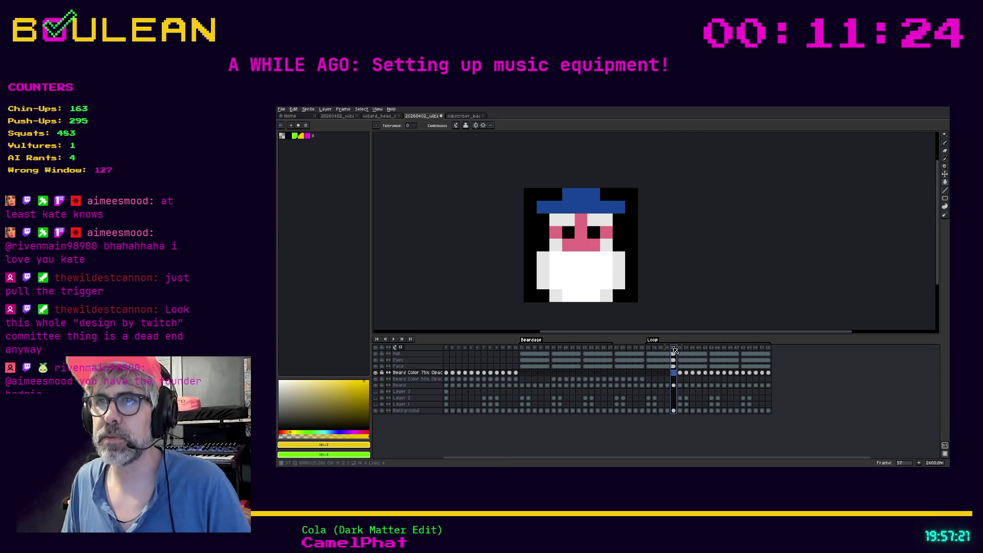
pyautogui.click(669, 352)
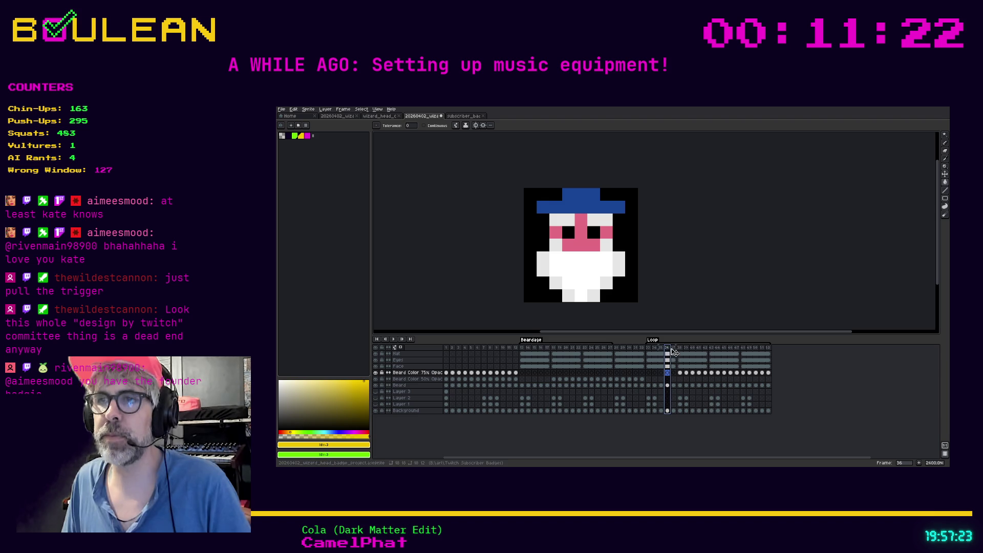
pyautogui.click(673, 349)
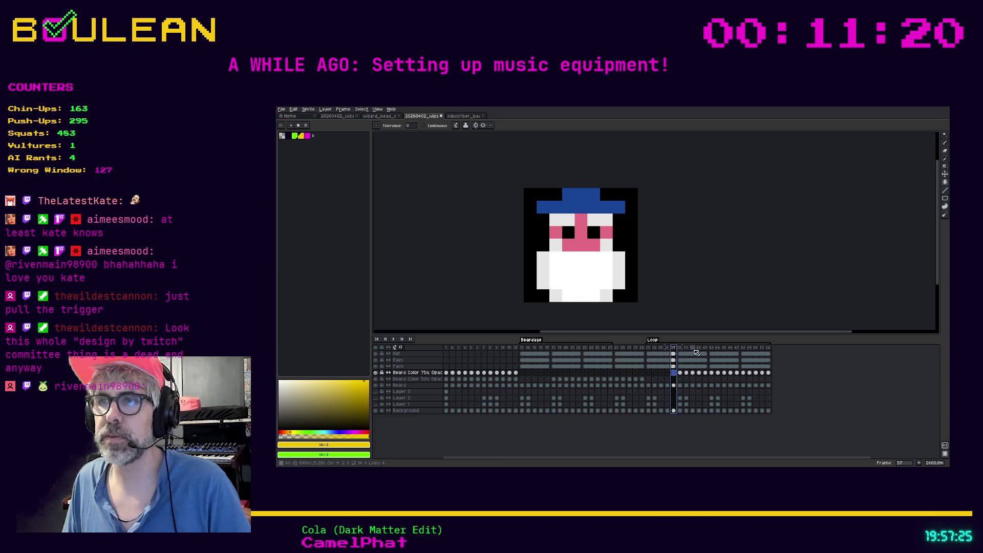
pyautogui.click(669, 352)
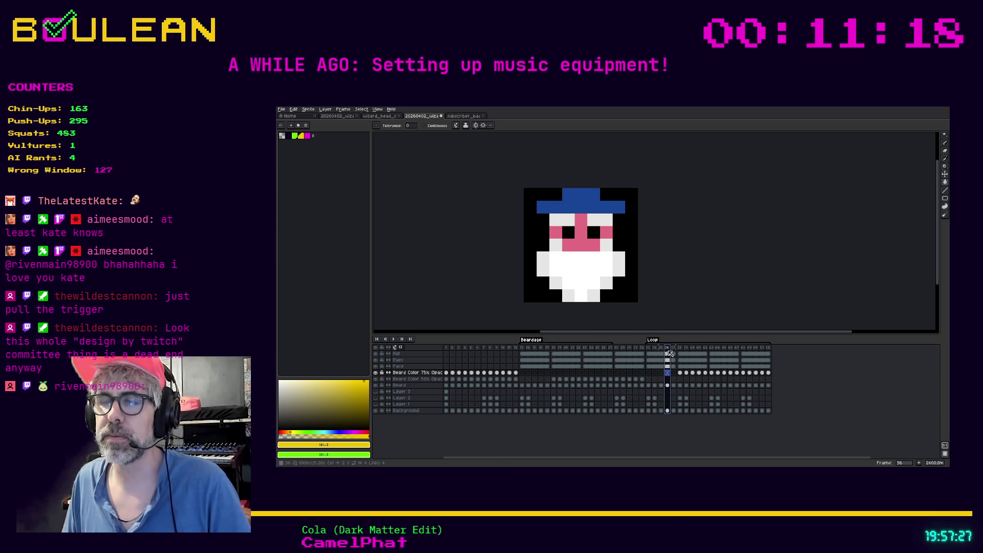
pyautogui.click(673, 349)
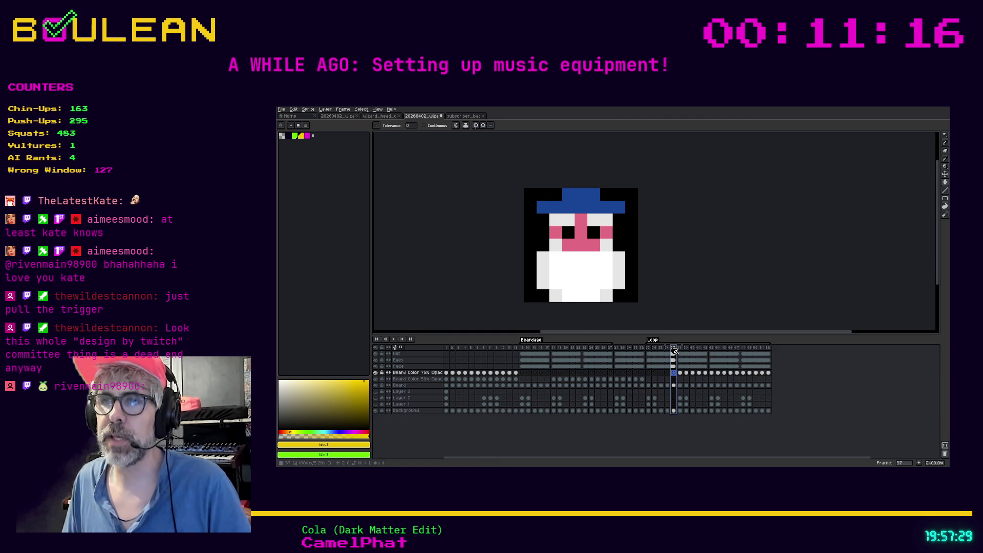
pyautogui.click(669, 350)
pyautogui.click(673, 350)
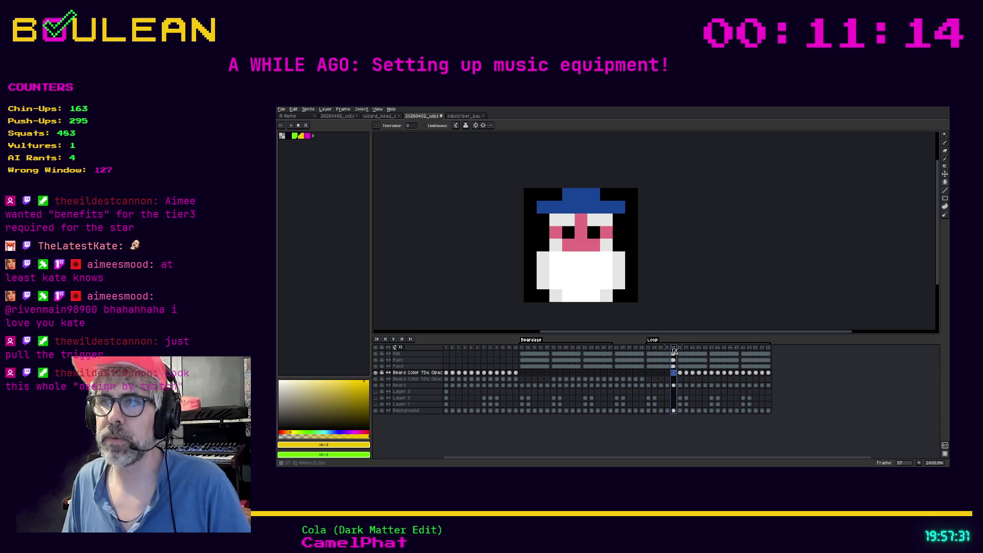
# - Preview yellow-beard frames 41–42, then magenta-beard frames 51–52
pyautogui.click(705, 348)
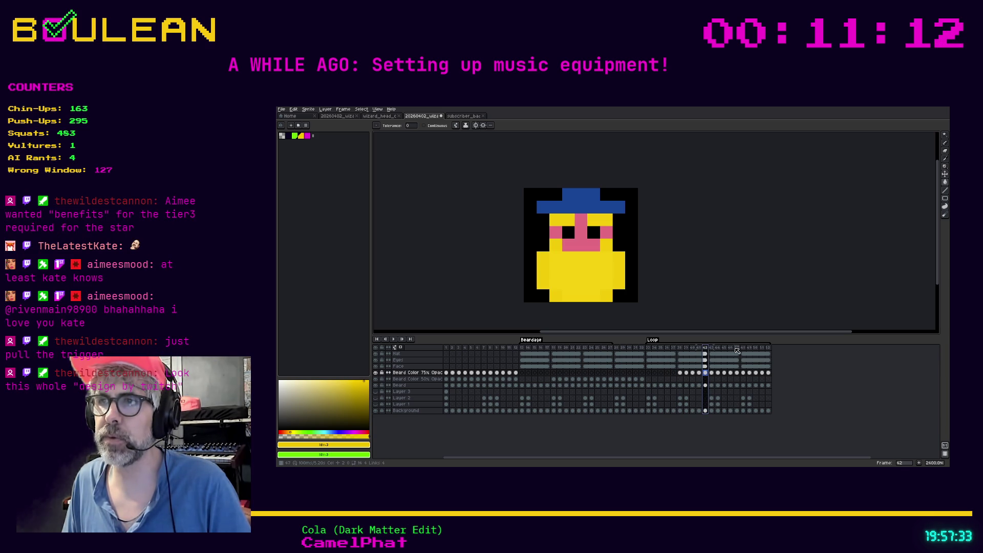
pyautogui.click(698, 348)
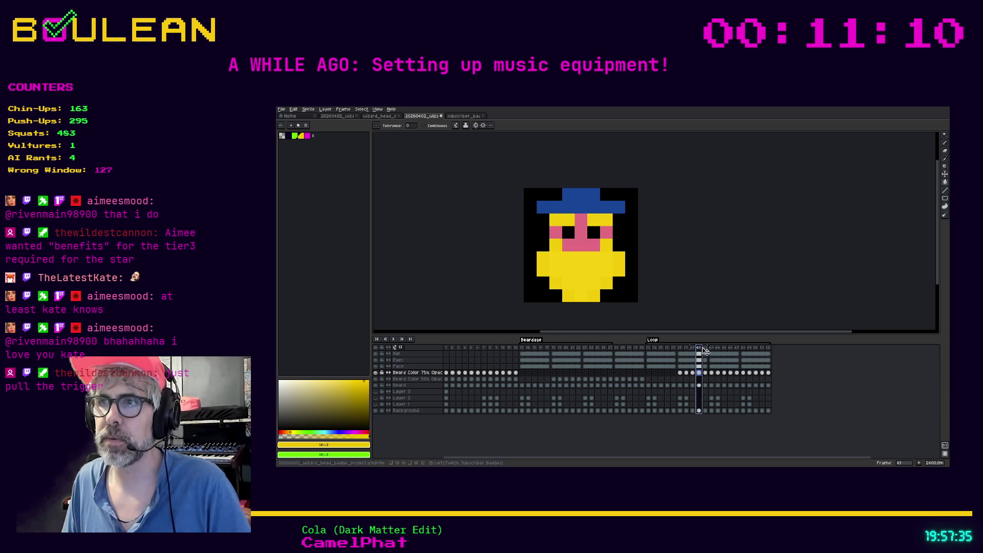
pyautogui.click(706, 350)
pyautogui.click(735, 350)
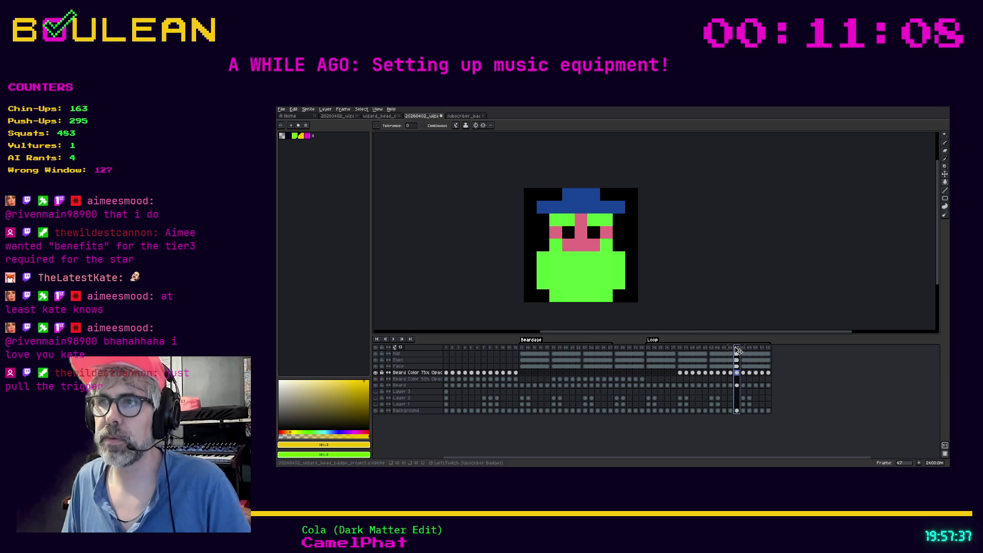
pyautogui.click(767, 348)
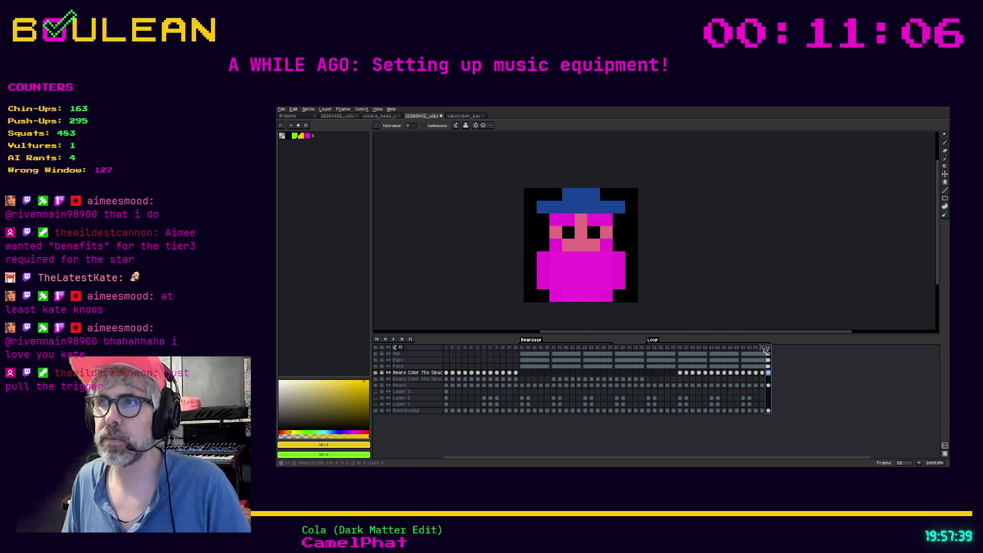
pyautogui.press('Left')
pyautogui.click(768, 349)
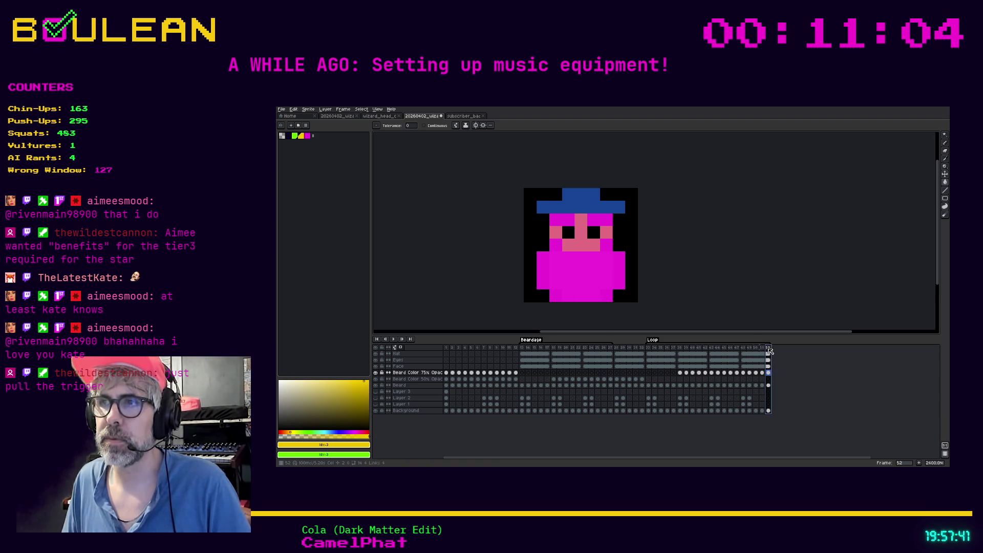
# - Return to frame 35 and drag-select frames 33–34 together in the timeline
pyautogui.click(651, 352)
pyautogui.click(655, 349)
pyautogui.click(661, 349)
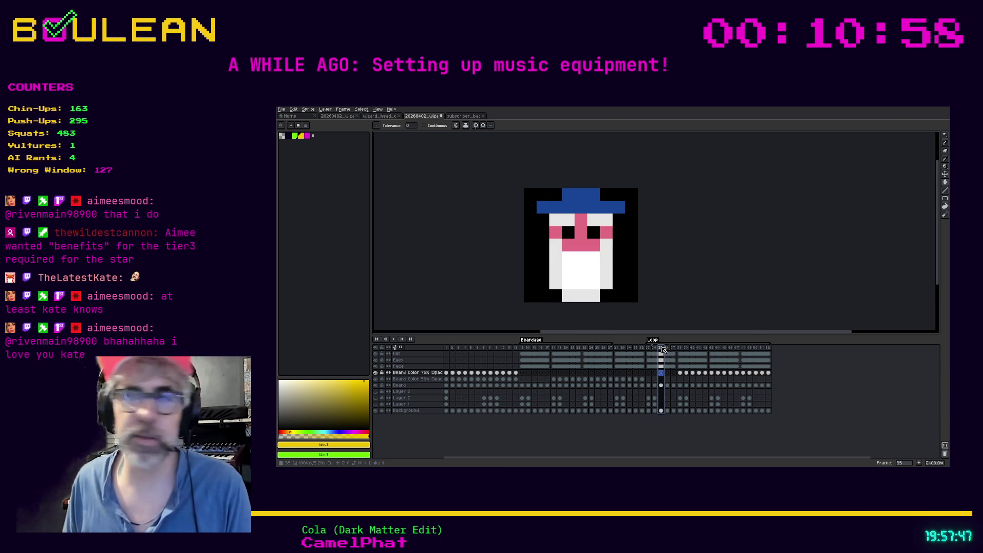
pyautogui.moveTo(648, 348); pyautogui.dragTo(768, 350)
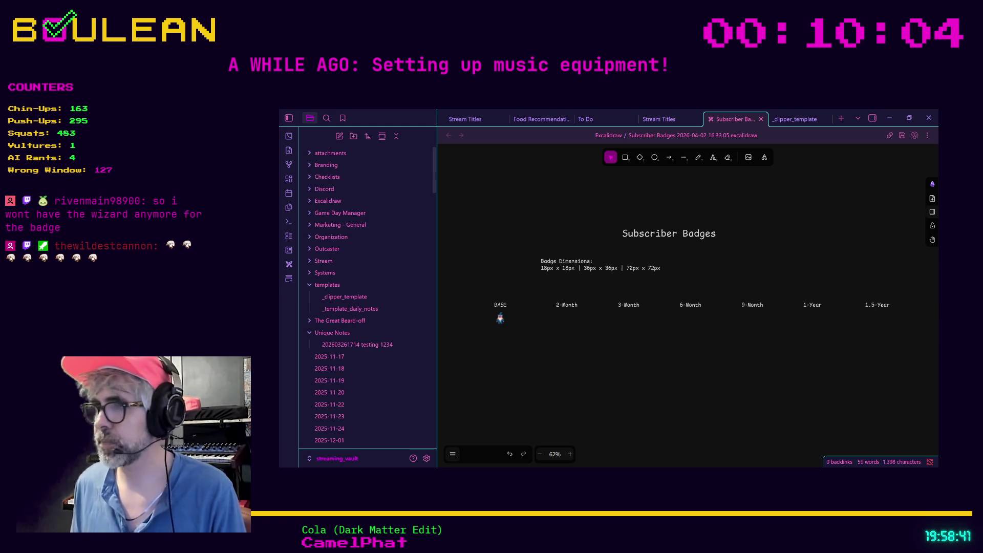
# - Switch from Obsidian's Badge Dimensions note back to the Aseprite animation
pyautogui.hotkey('alt', 'Tab')
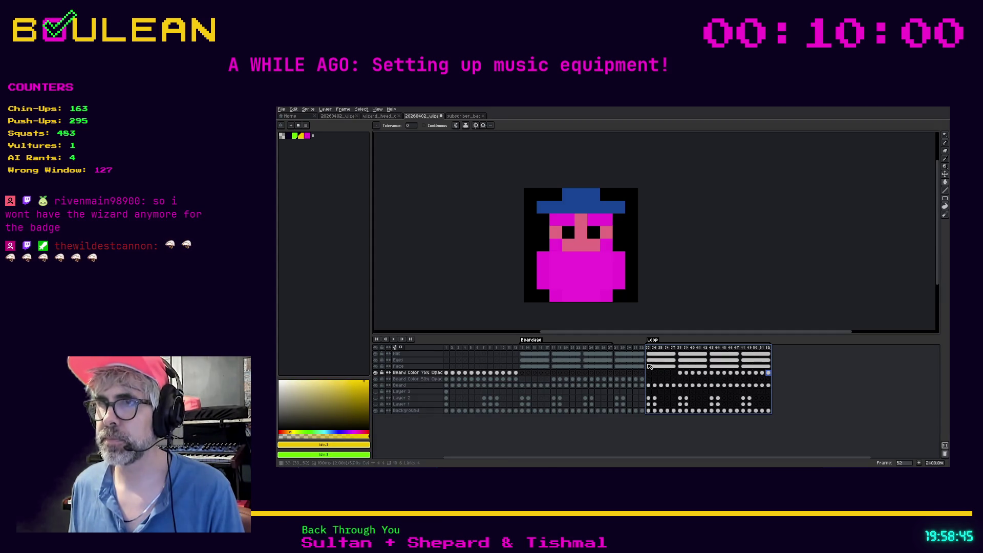
# - Drag-select a frame range in the timeline and briefly check the File menu without exporting
pyautogui.moveTo(649, 348); pyautogui.dragTo(767, 349)
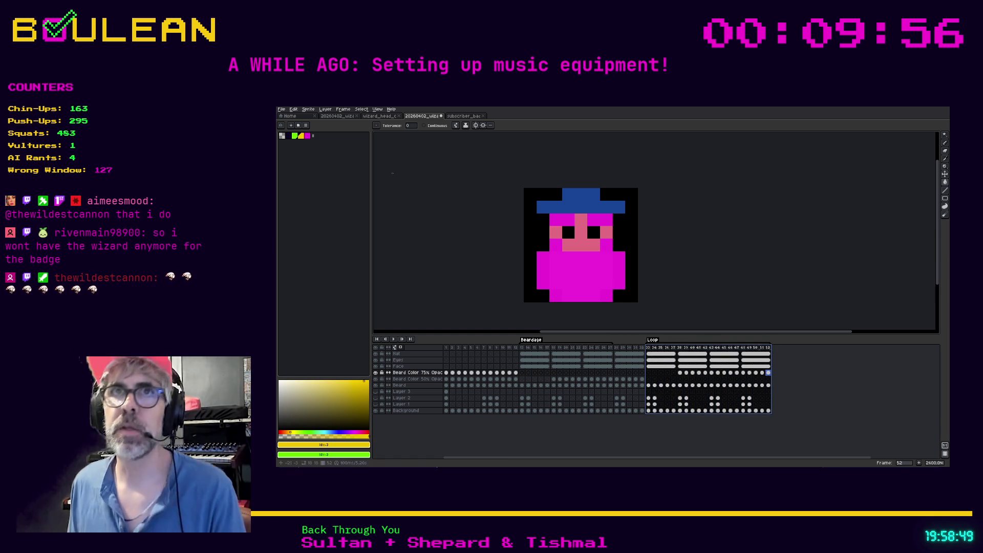
pyautogui.click(281, 109)
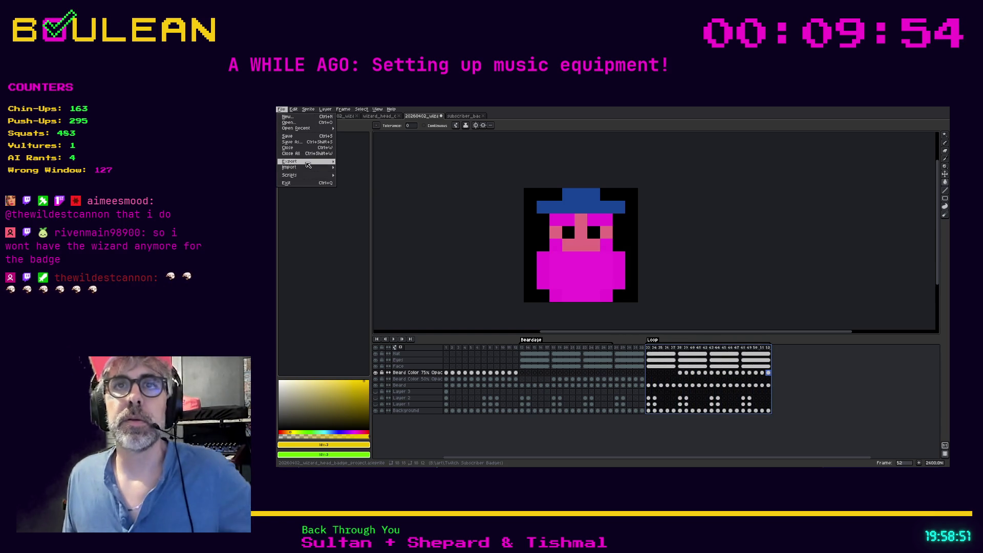
pyautogui.click(571, 437)
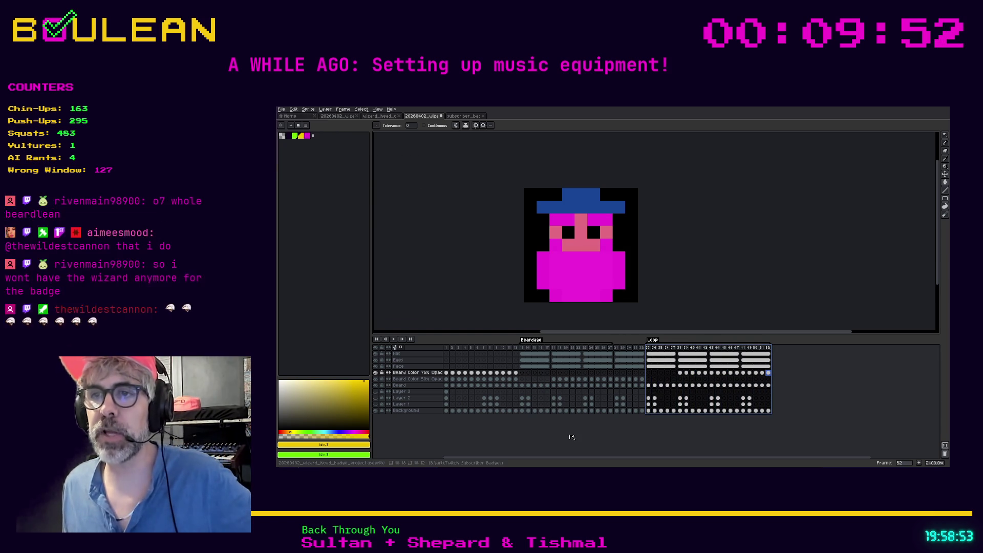
# - Browse frames 15–28, then select Loop frames 33–52 across all layers and open the File menu
pyautogui.click(566, 361)
pyautogui.click(578, 361)
pyautogui.click(592, 360)
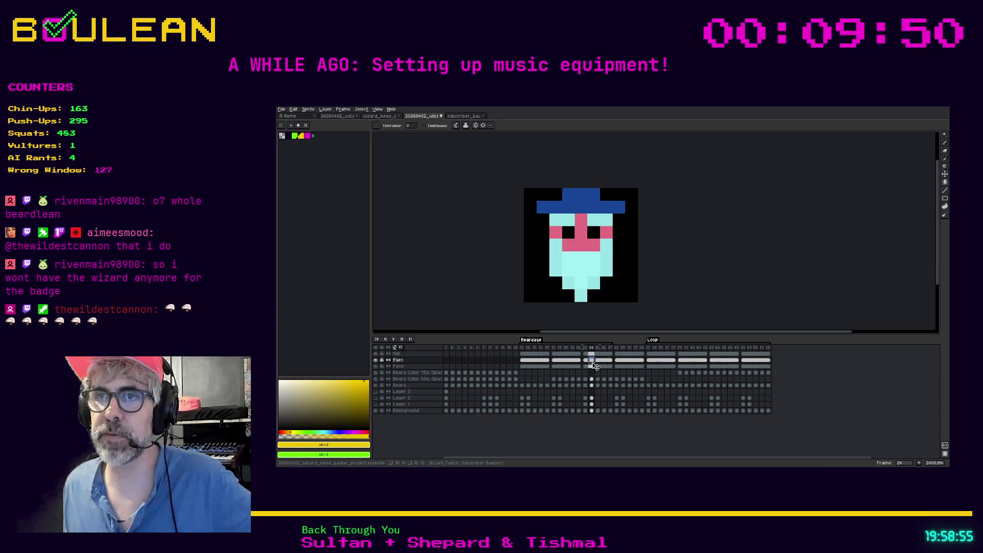
pyautogui.click(604, 360)
pyautogui.click(618, 360)
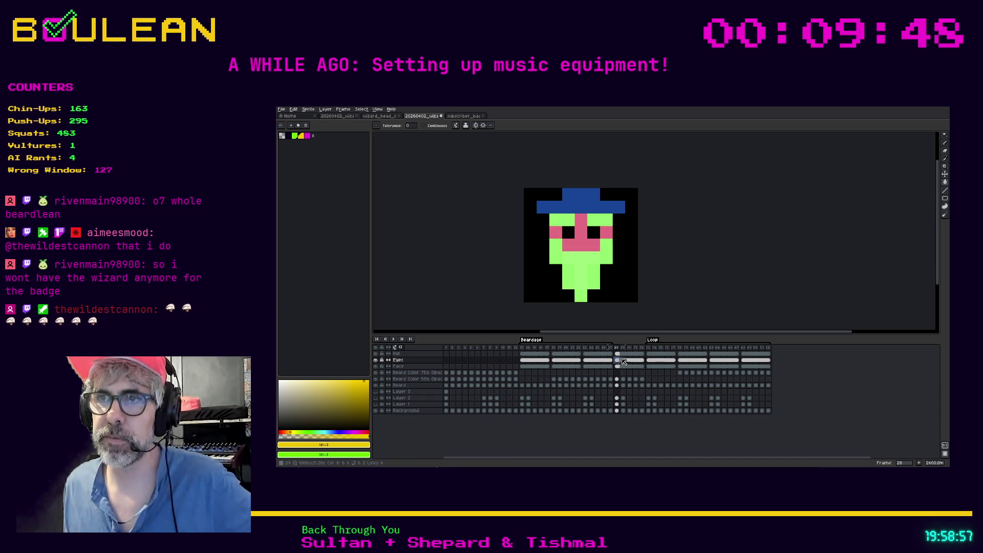
pyautogui.click(604, 360)
pyautogui.click(592, 361)
pyautogui.click(578, 361)
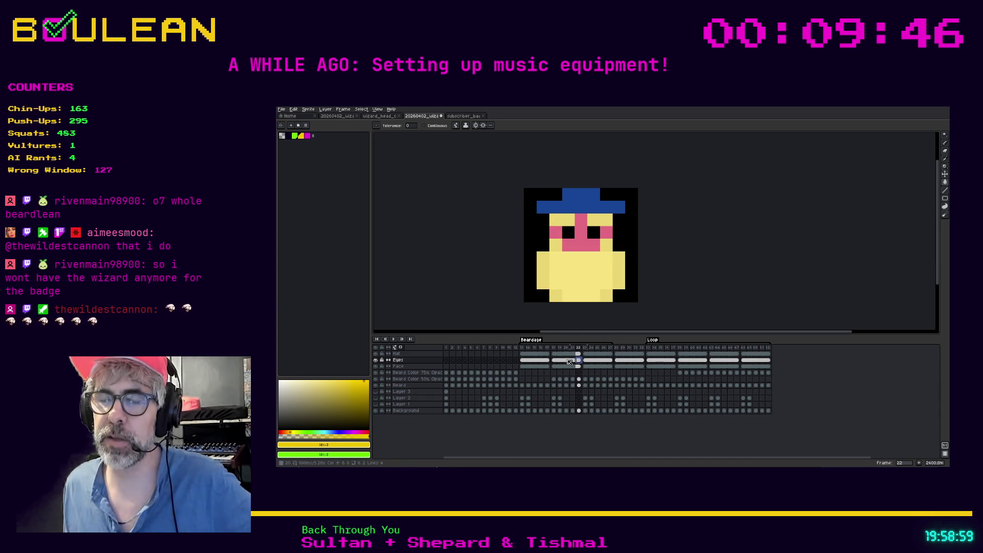
pyautogui.click(565, 361)
pyautogui.click(554, 361)
pyautogui.click(541, 361)
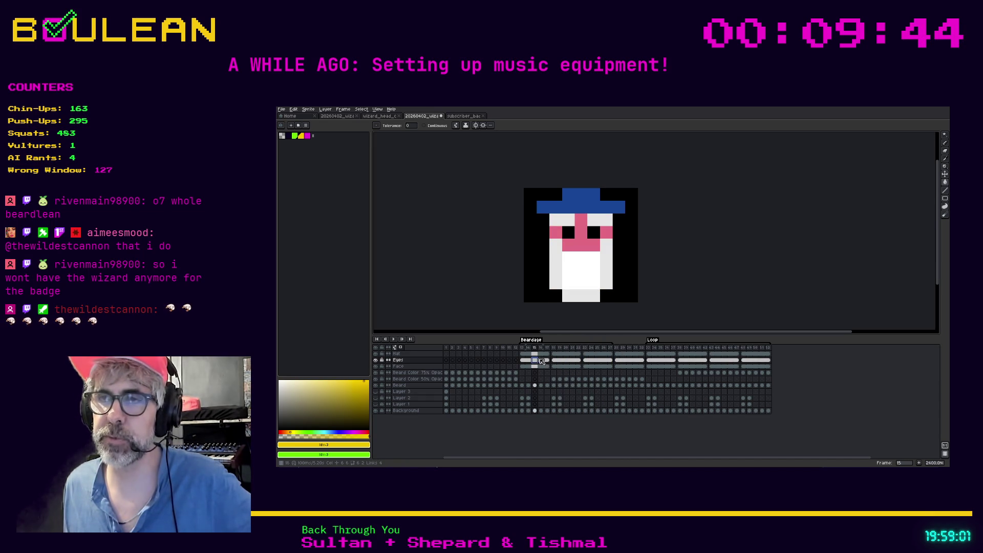
pyautogui.moveTo(648, 348); pyautogui.dragTo(768, 351)
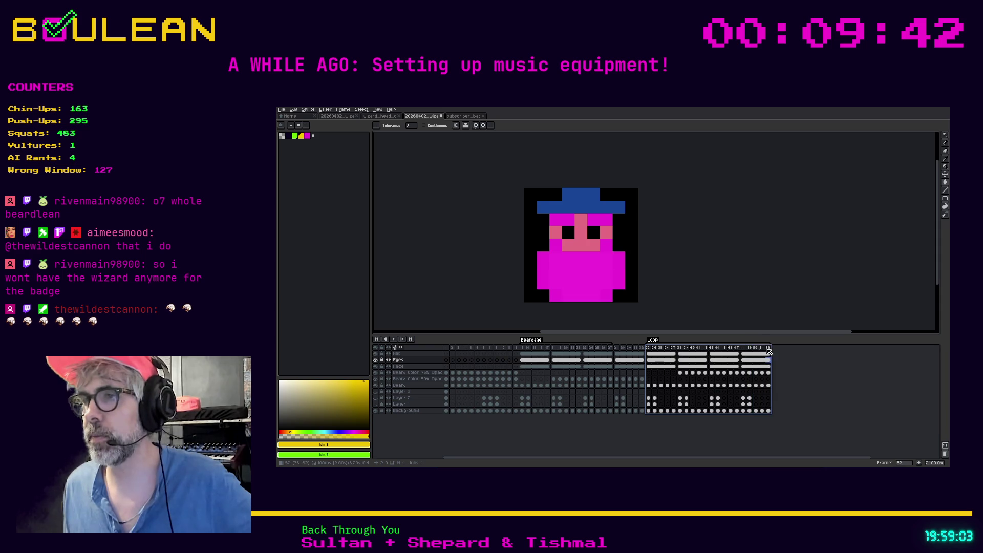
pyautogui.click(282, 109)
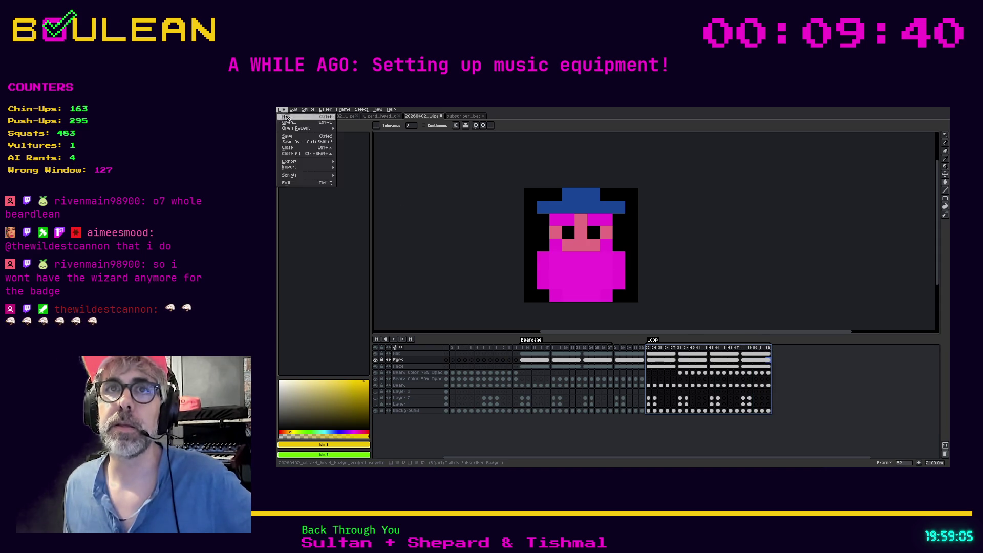
# - In Export As, rename the output to 20260402_wizard_head_badge_18x18 before the .png extension
pyautogui.moveTo(308, 161)
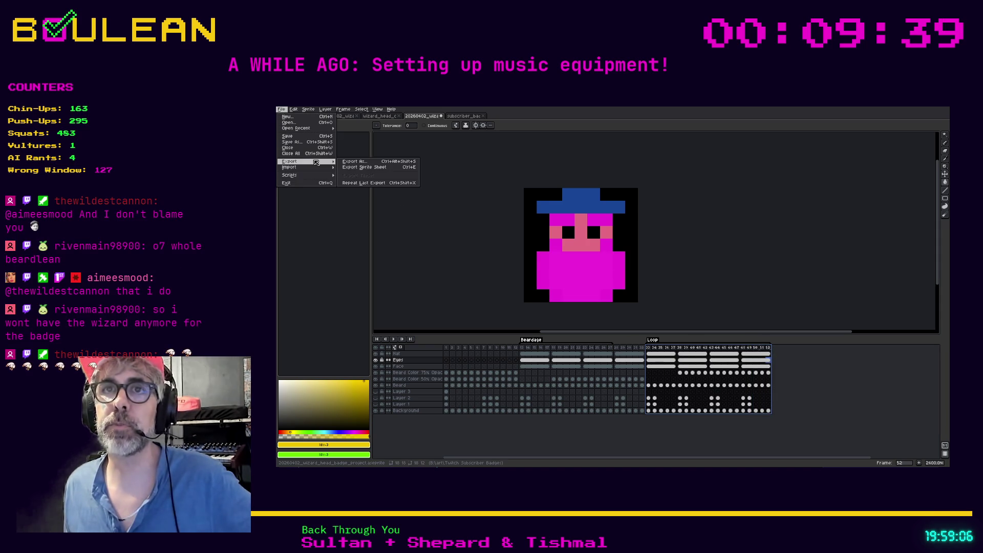
pyautogui.click(351, 162)
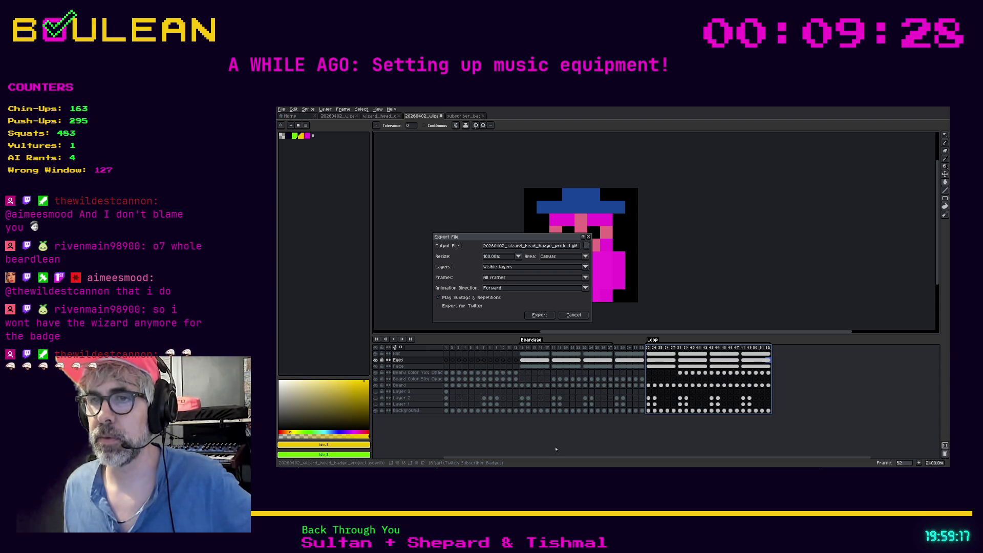
pyautogui.press('Home')
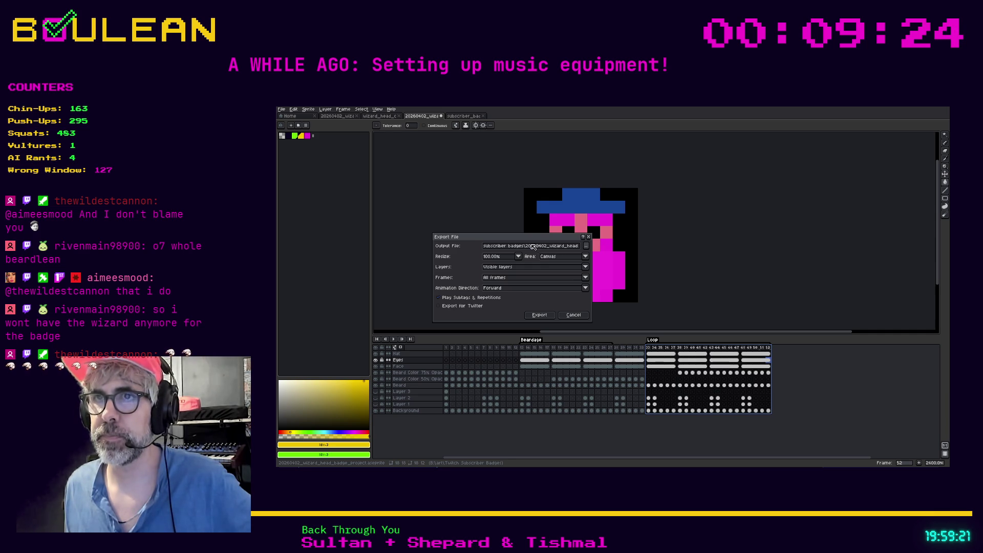
pyautogui.click(532, 247)
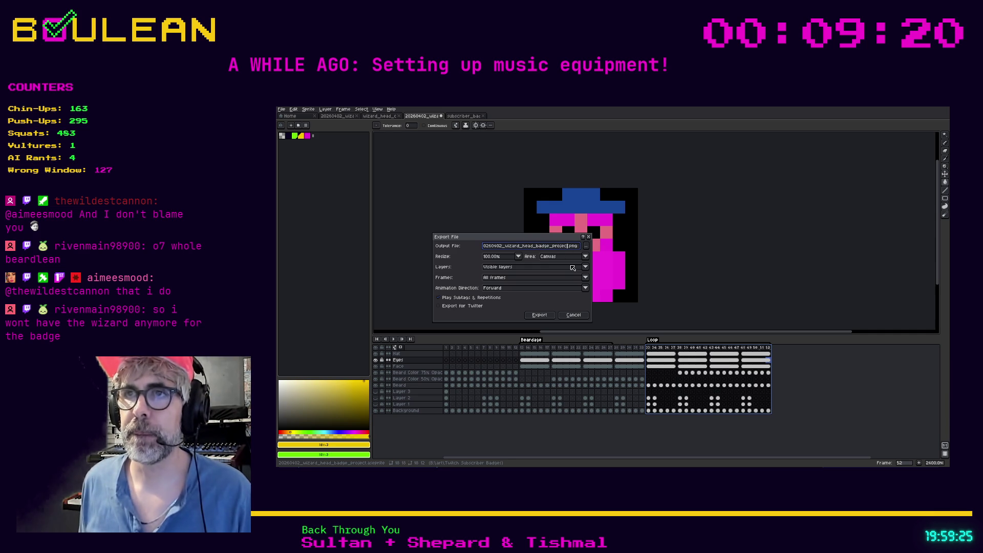
pyautogui.press('Right')
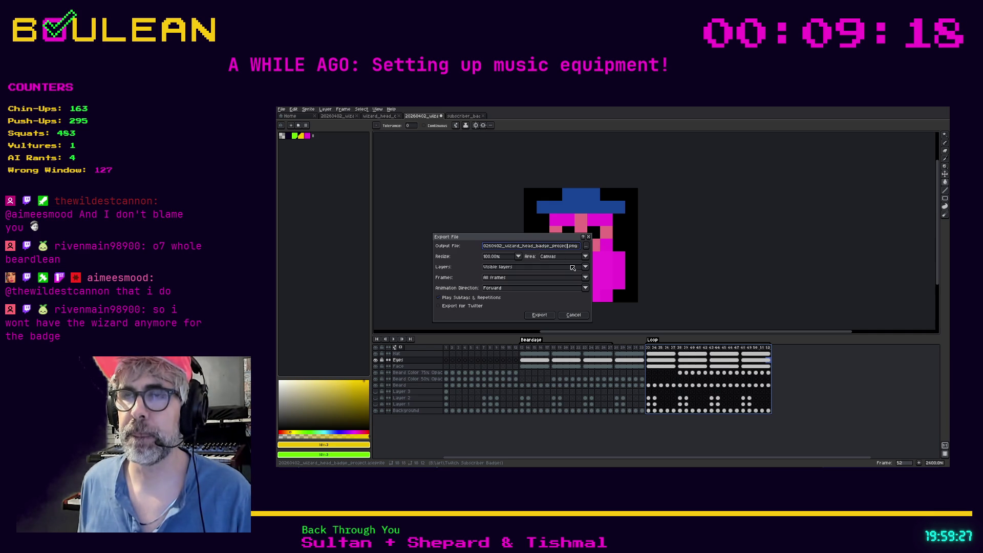
pyautogui.press('BackSpace')
pyautogui.press('BackSpace')
pyautogui.press('BackSpace')
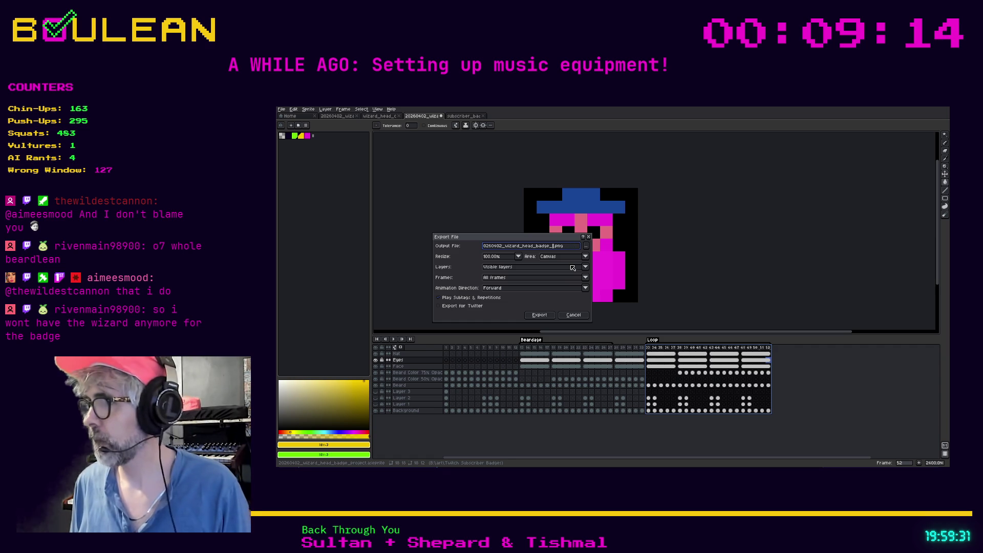
pyautogui.write('18x18')
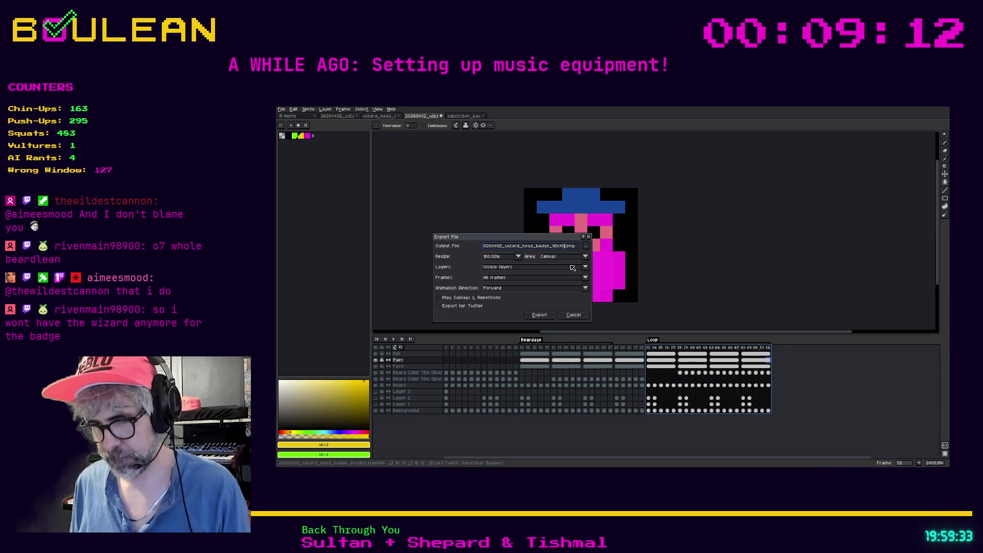
pyautogui.write('_1')
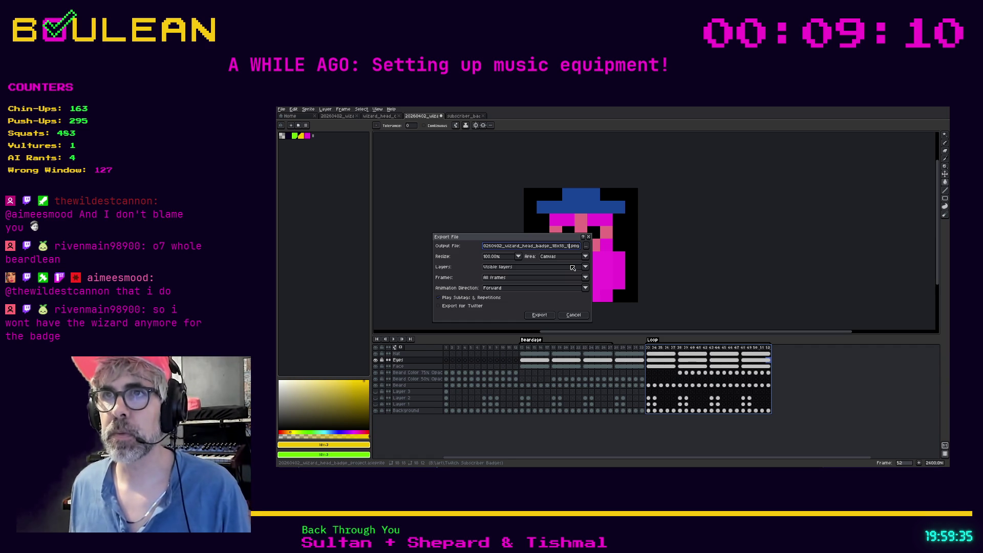
pyautogui.write('x')
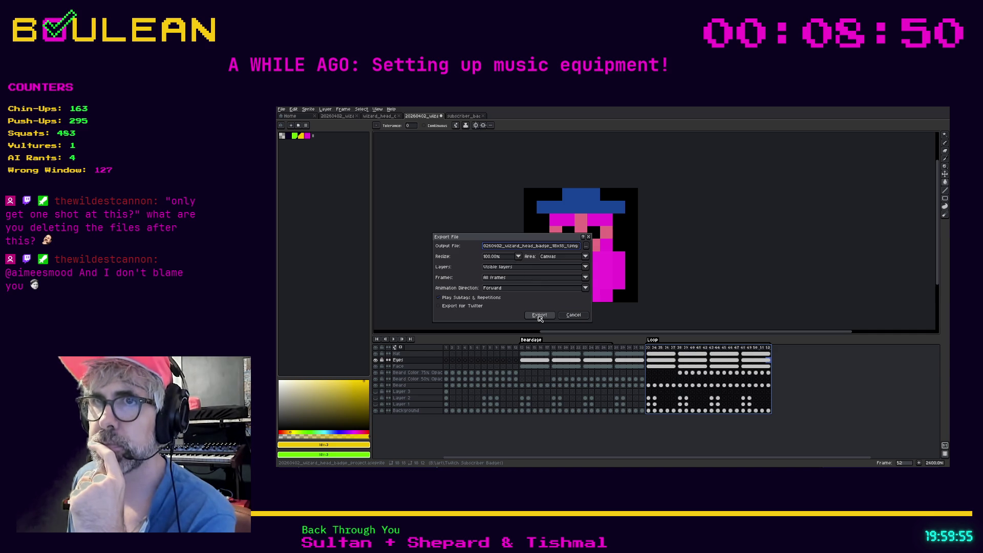
# - Export only the selected frames as 20 PNG files at 18x18, accepting the layer-loss warning
pyautogui.click(535, 280)
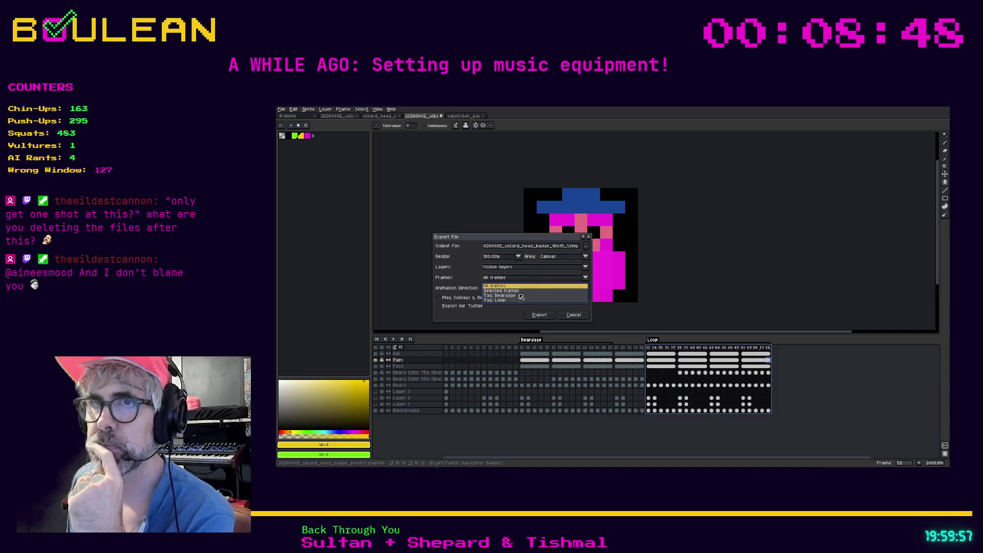
pyautogui.click(518, 292)
pyautogui.click(538, 308)
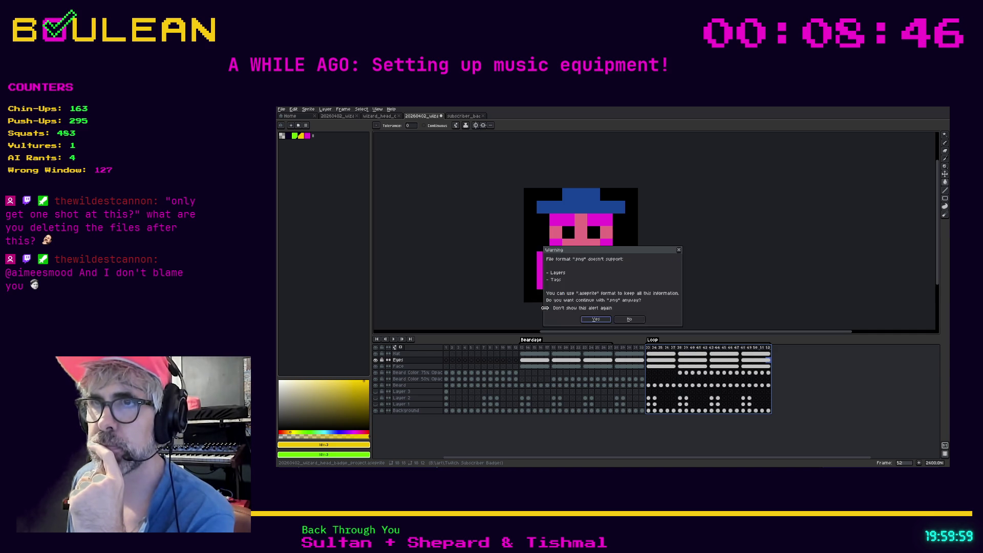
pyautogui.click(593, 319)
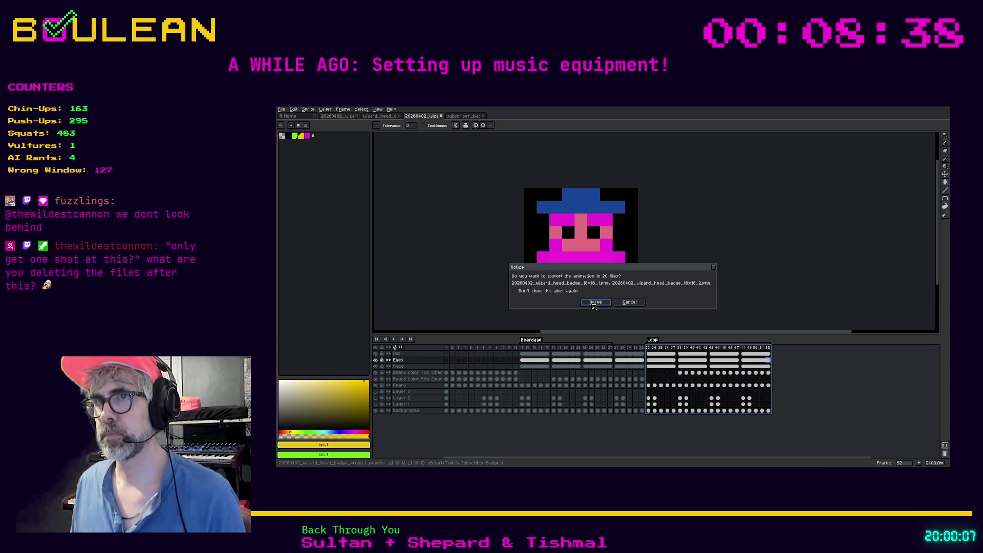
pyautogui.click(594, 303)
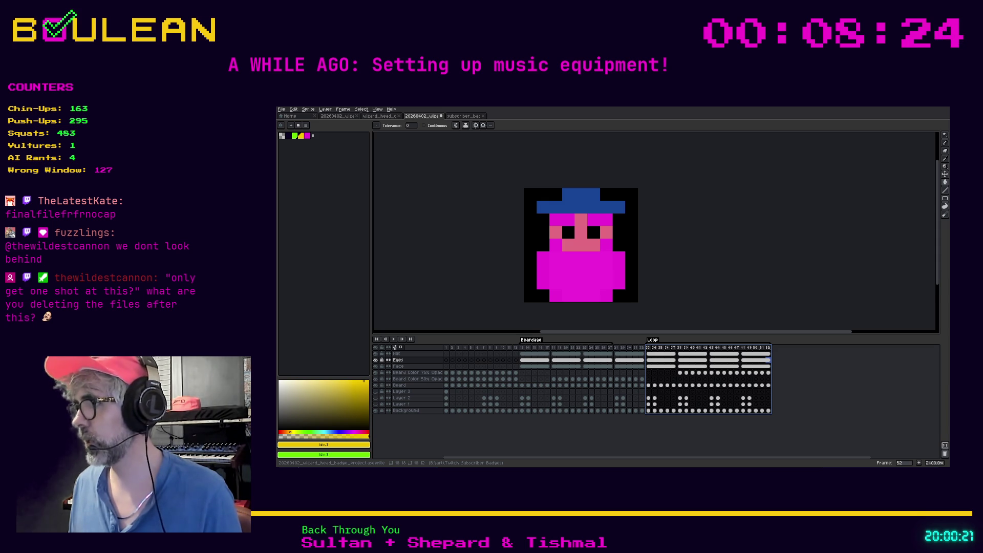
pyautogui.click(281, 110)
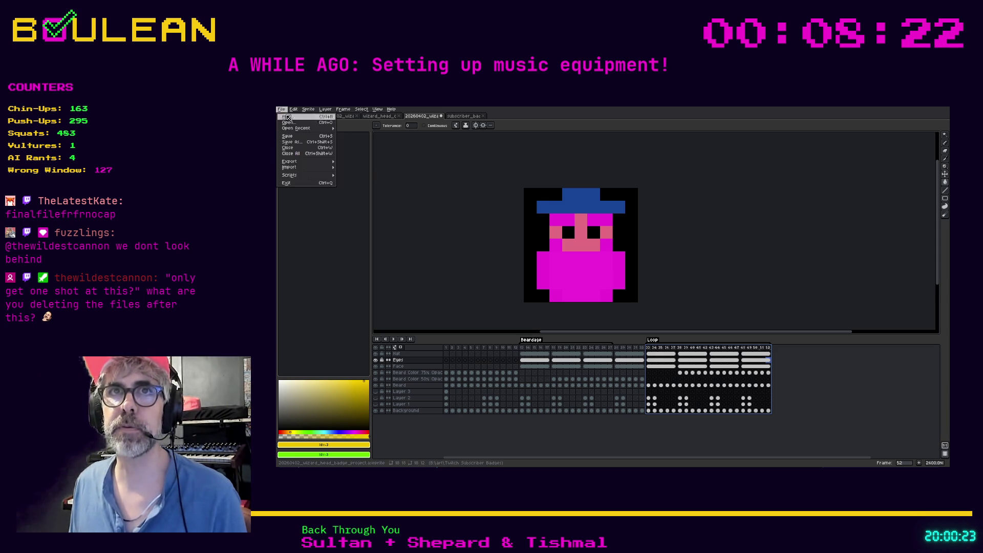
# - In Export As, change the file name size to 36x36 and set Resize to 200%
pyautogui.moveTo(307, 161)
pyautogui.click(348, 163)
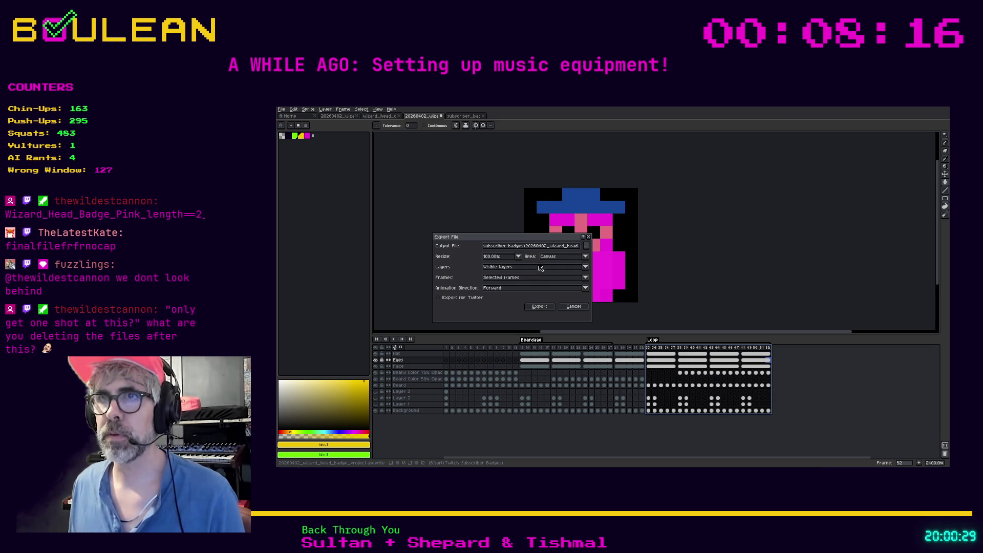
pyautogui.click(552, 246)
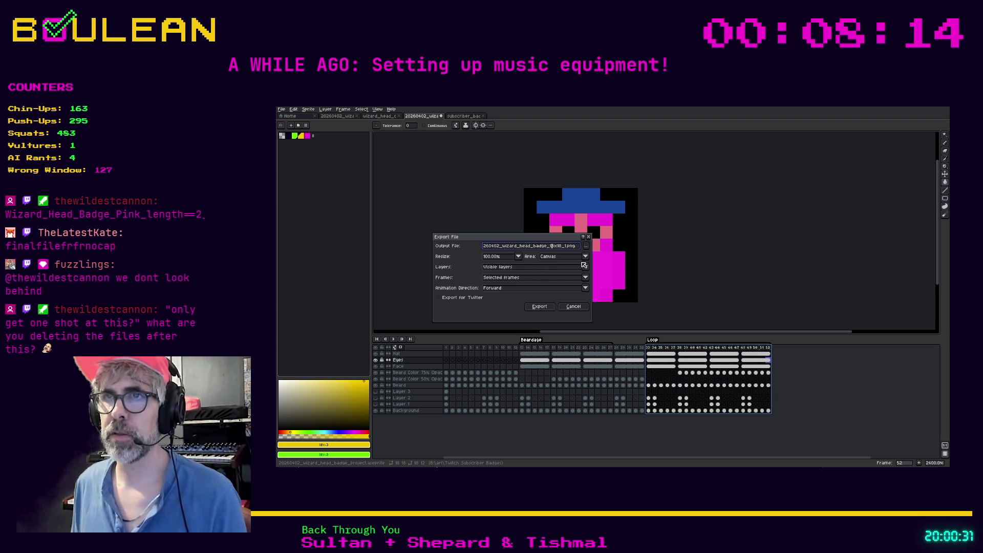
pyautogui.press('BackSpace')
pyautogui.press('BackSpace')
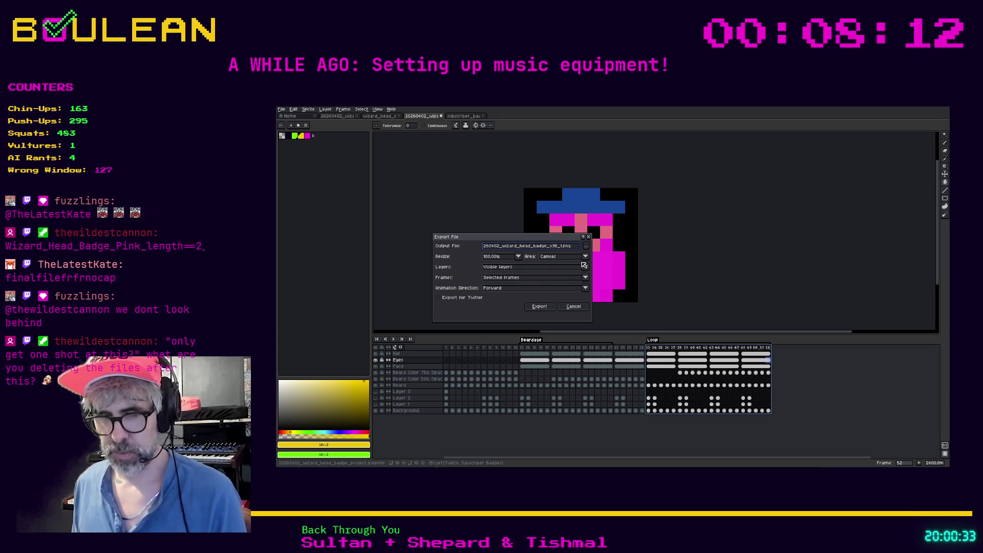
pyautogui.write('36')
pyautogui.press('BackSpace')
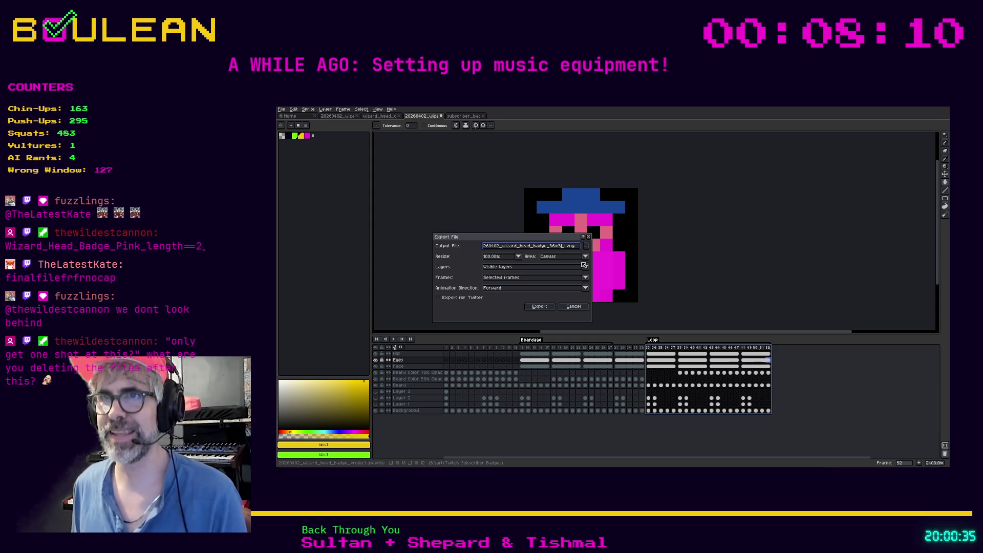
pyautogui.write('36')
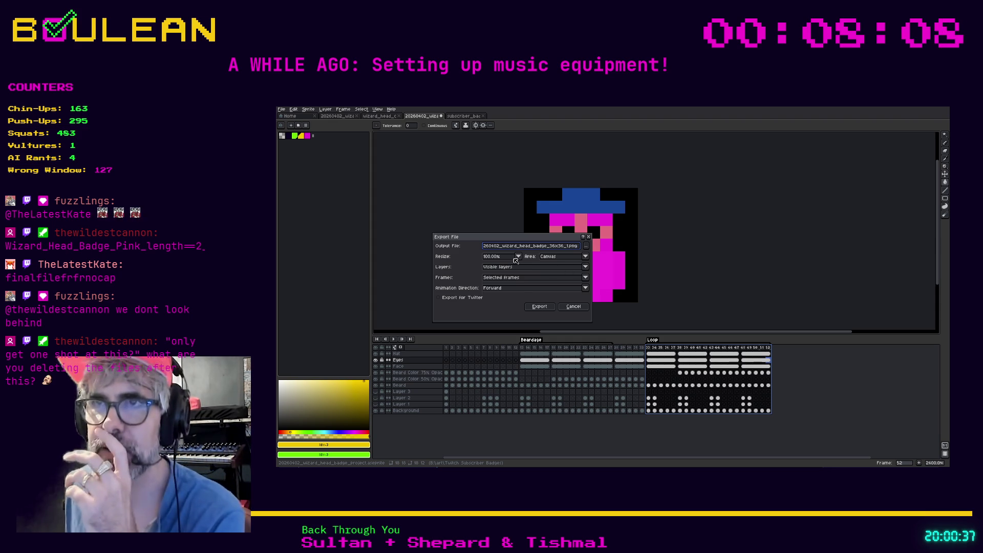
pyautogui.click(518, 256)
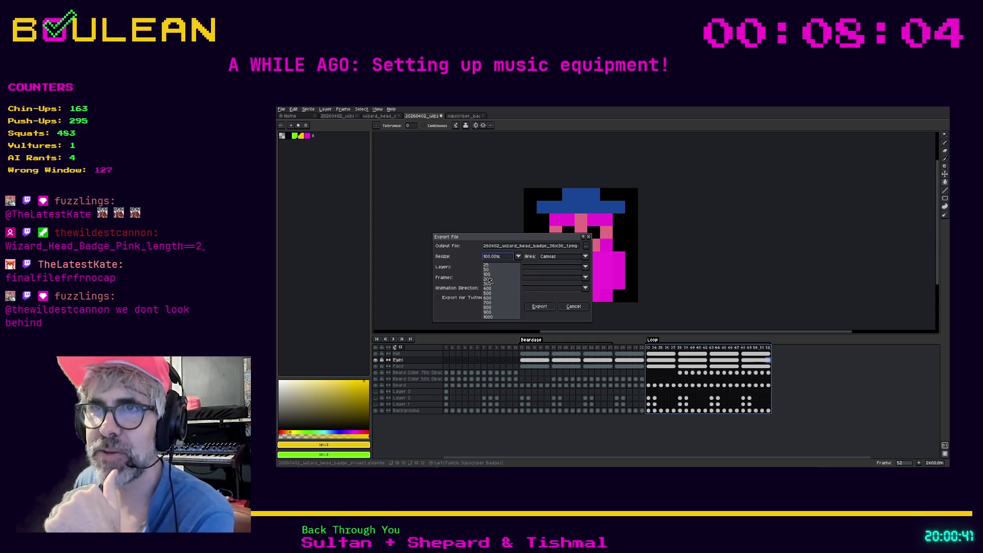
pyautogui.click(488, 279)
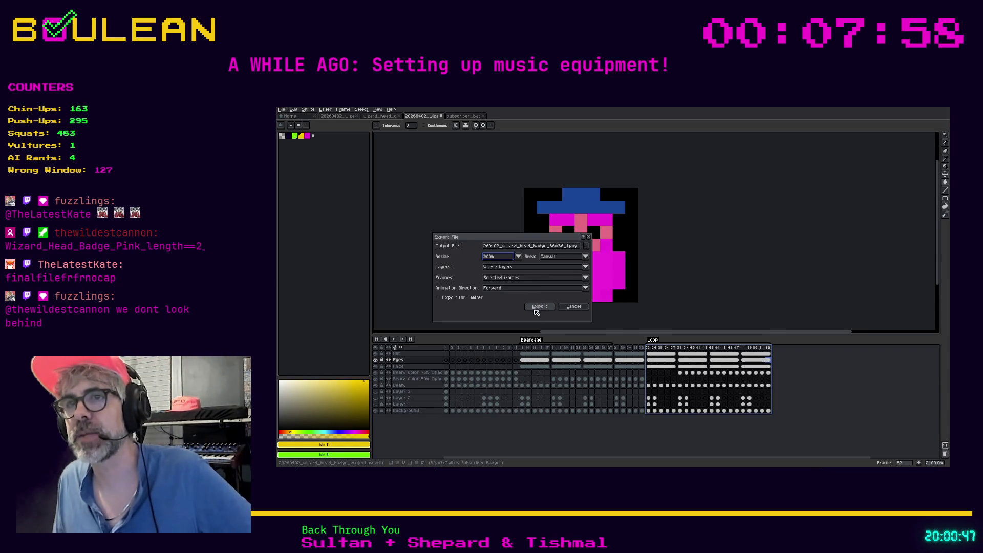
# - Export the 36x36 frames as 20 PNG files, accepting the PNG warning
pyautogui.click(538, 306)
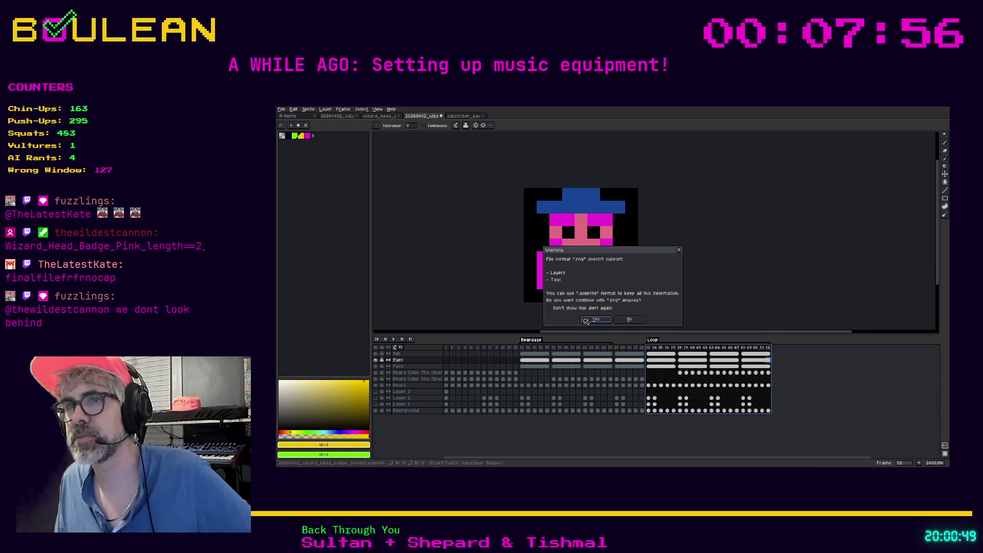
pyautogui.click(586, 320)
pyautogui.click(592, 302)
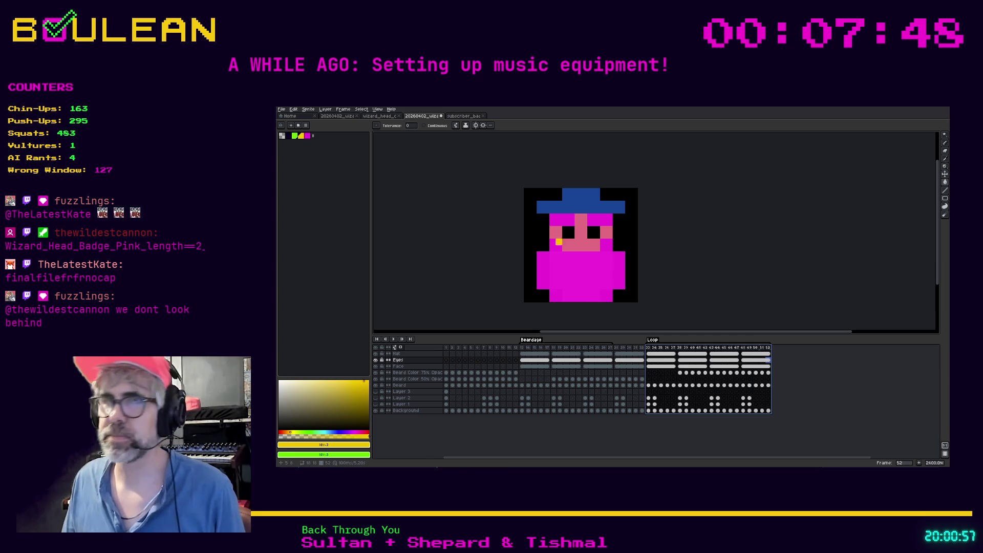
# - Reopen Export As and set Resize to 400%
pyautogui.click(281, 109)
pyautogui.moveTo(309, 165)
pyautogui.click(347, 165)
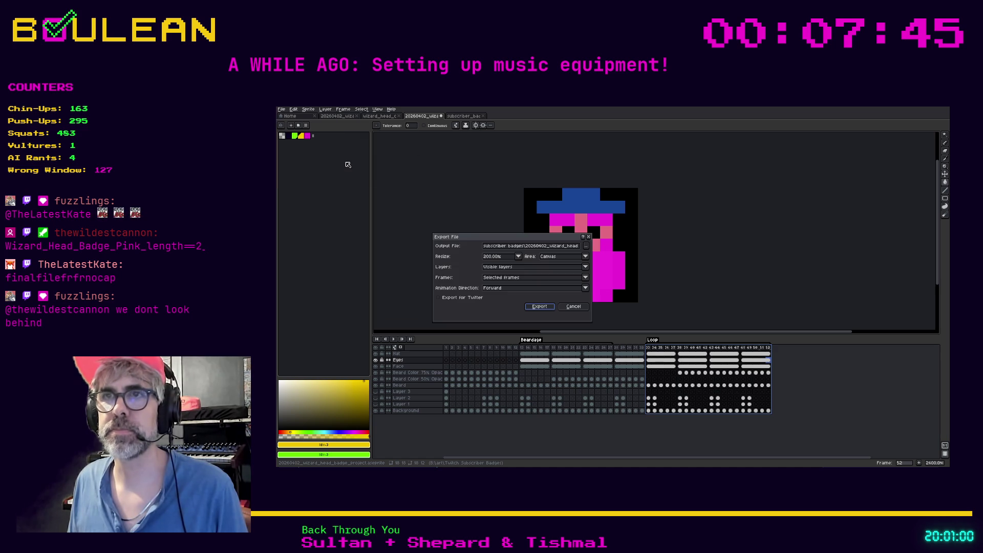
pyautogui.click(519, 257)
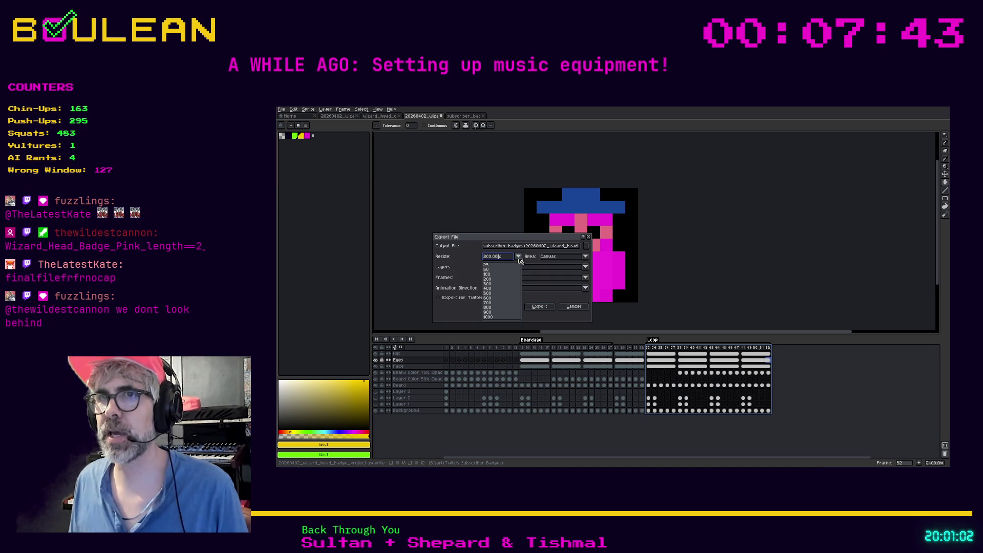
pyautogui.click(492, 289)
# - Rename the output from 36x36 to 72x72 and export it as 20 PNG files
pyautogui.click(575, 247)
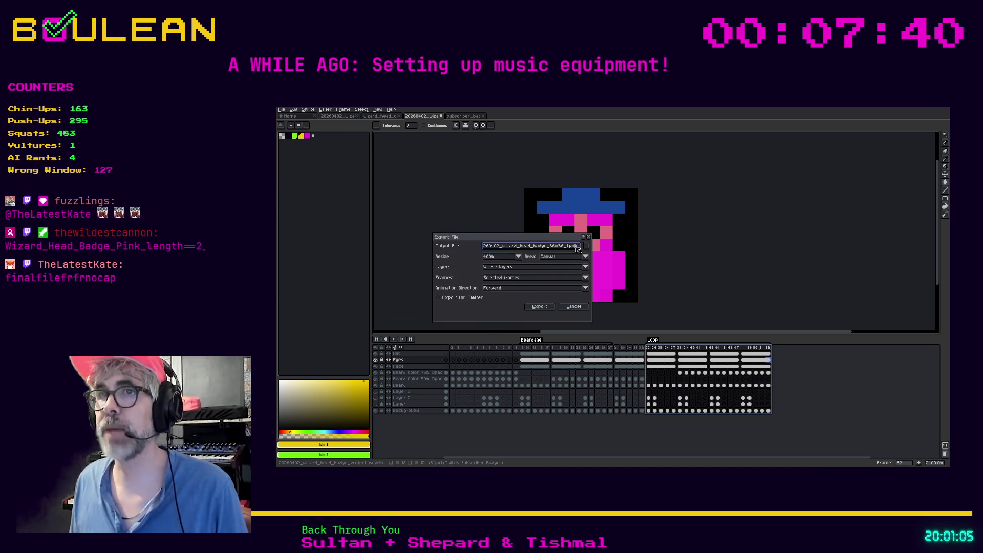
pyautogui.press('Left')
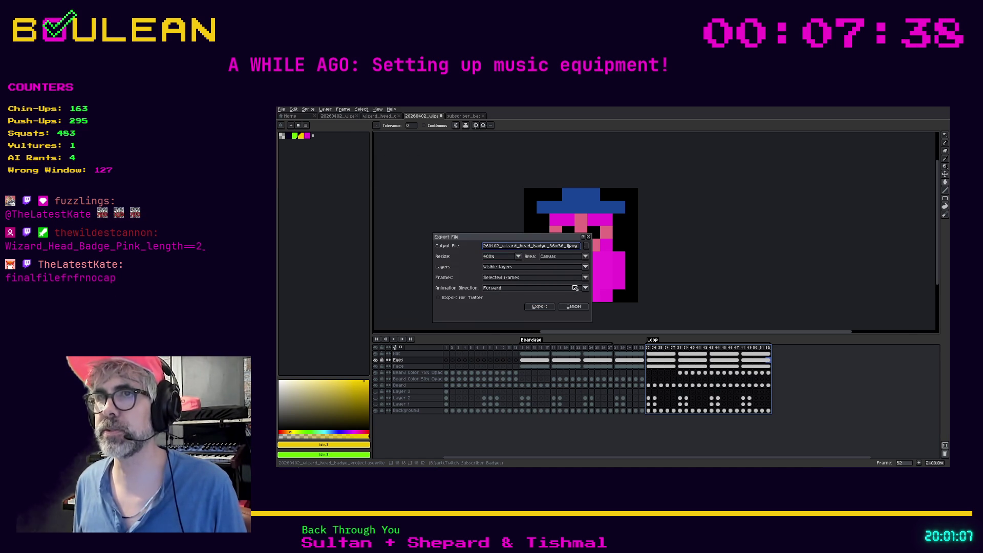
pyautogui.press('Left')
pyautogui.press('Left')
pyautogui.press('Left')
pyautogui.press('BackSpace')
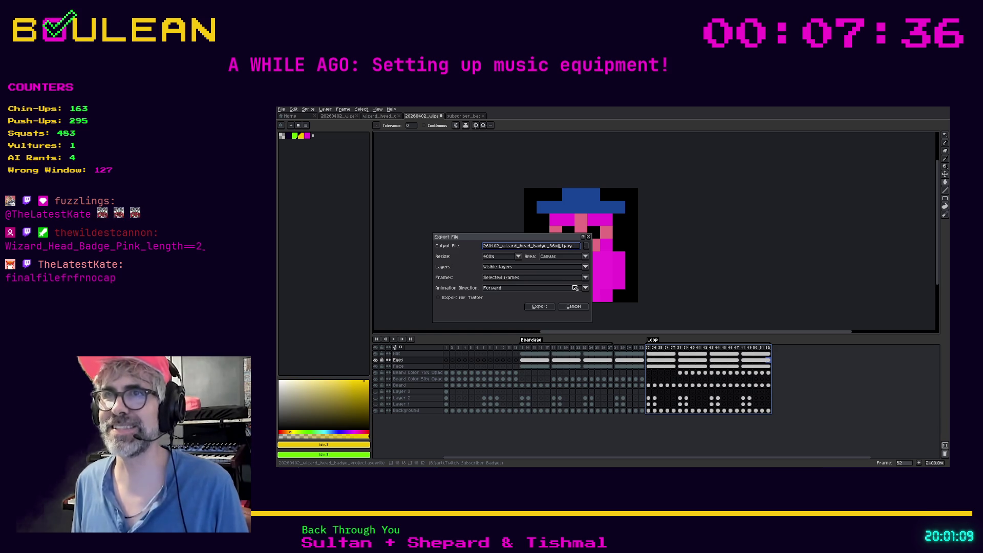
pyautogui.press('BackSpace')
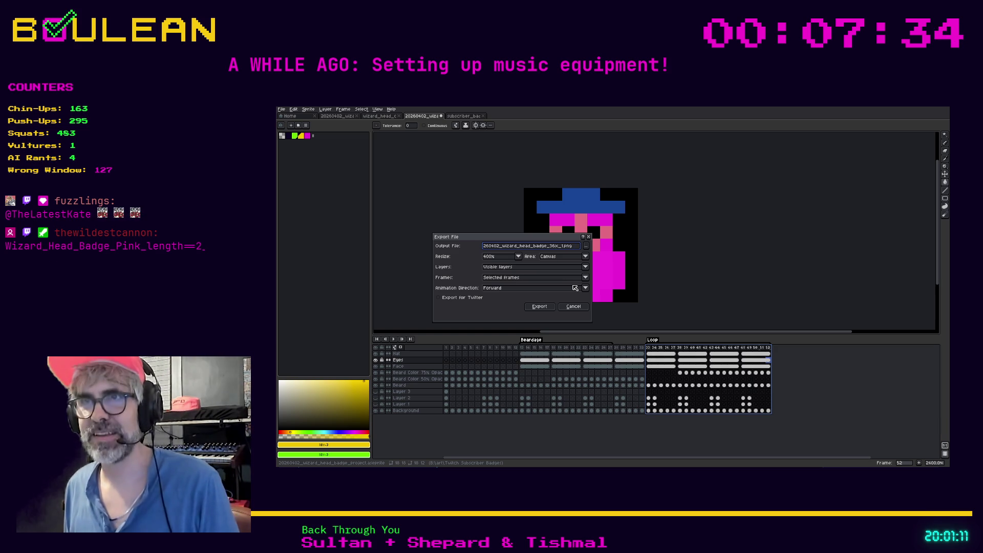
pyautogui.write('72x72')
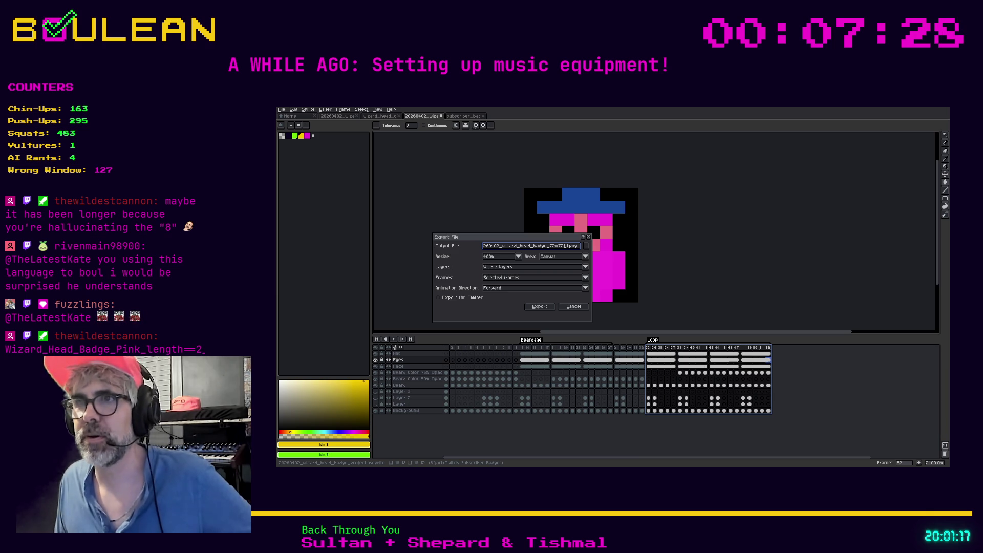
pyautogui.click(541, 308)
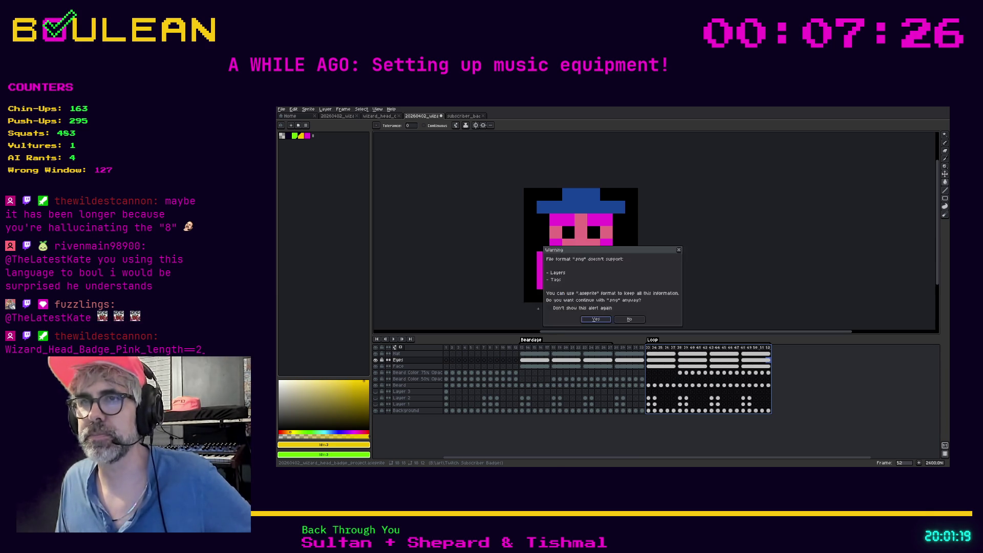
pyautogui.click(596, 302)
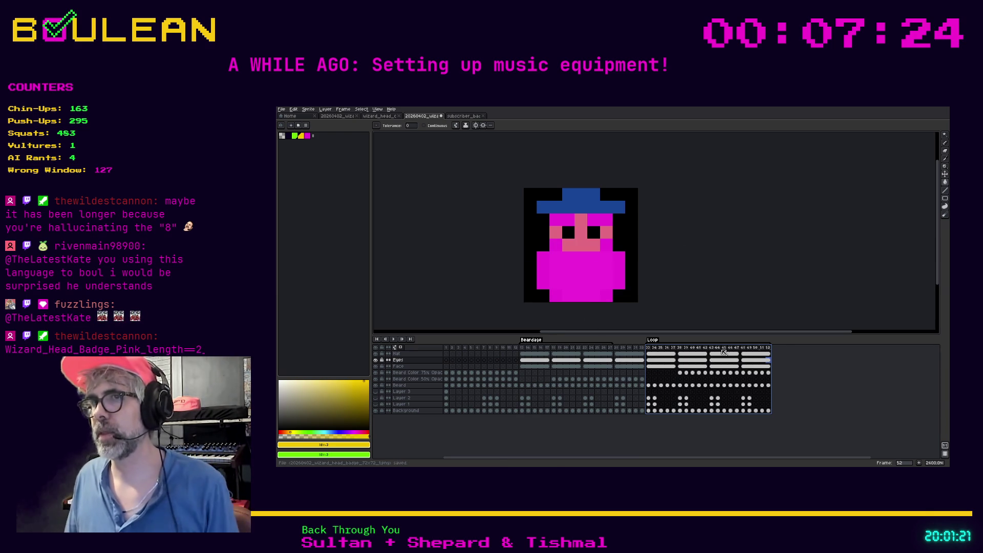